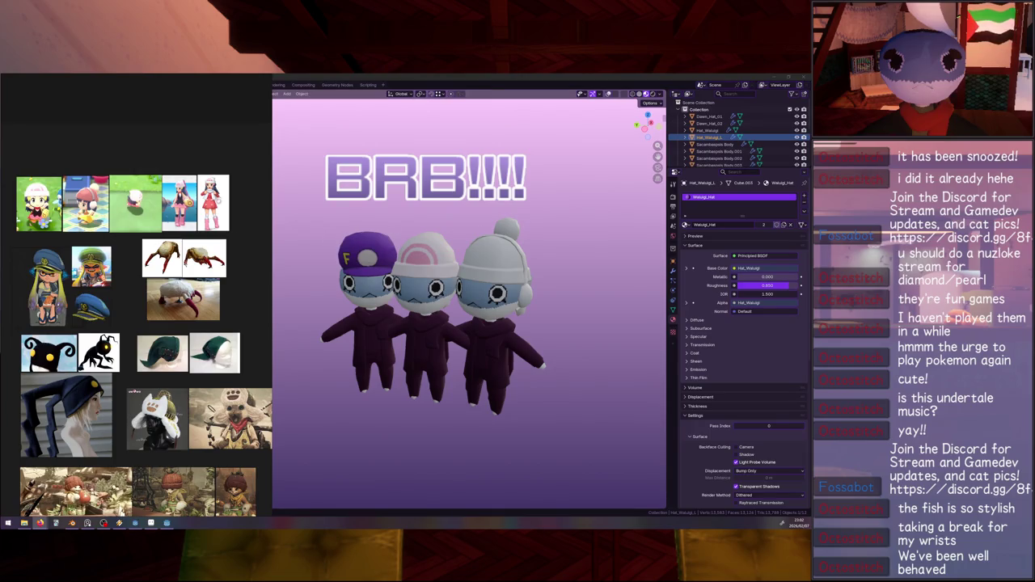
Rearrange and recentre the reference images on the PureRef board
click(146, 306)
mouse_move(146, 306)
middle_down()
mouse_move(172, 270)
mouse_move(177, 282)
middle_up()
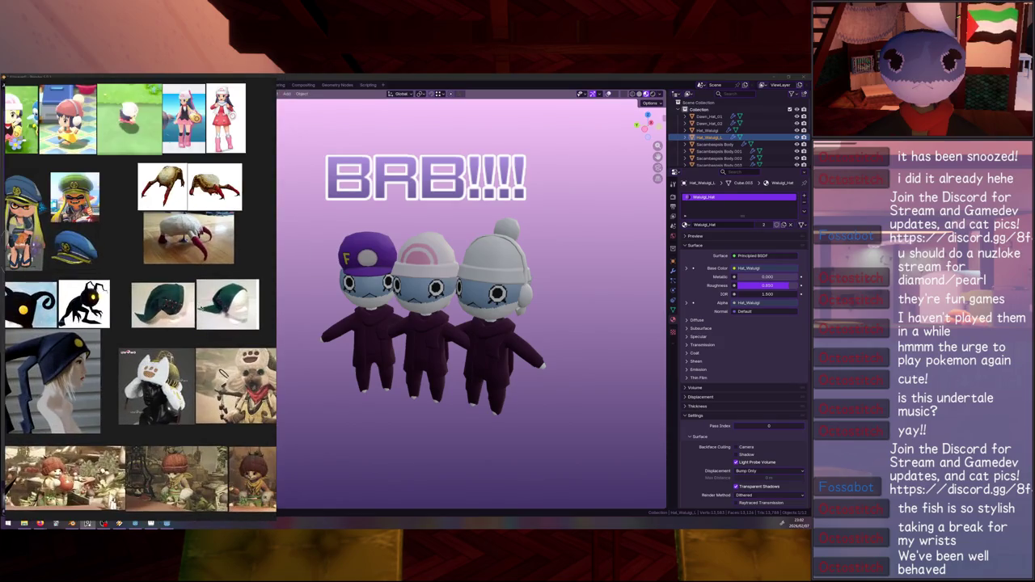
scroll(149, 300, up, 2)
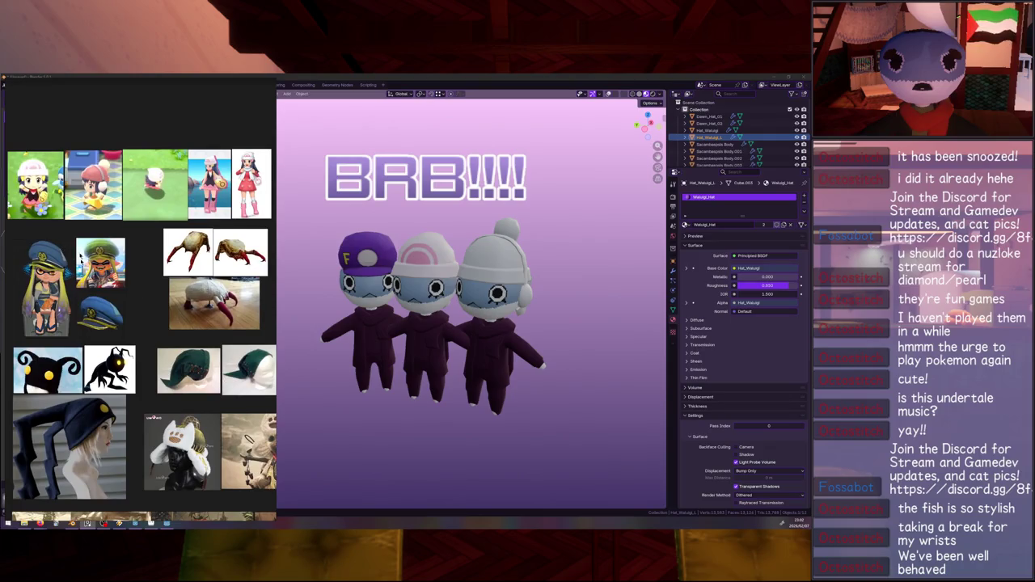
middle_drag(82, 261, 87, 301)
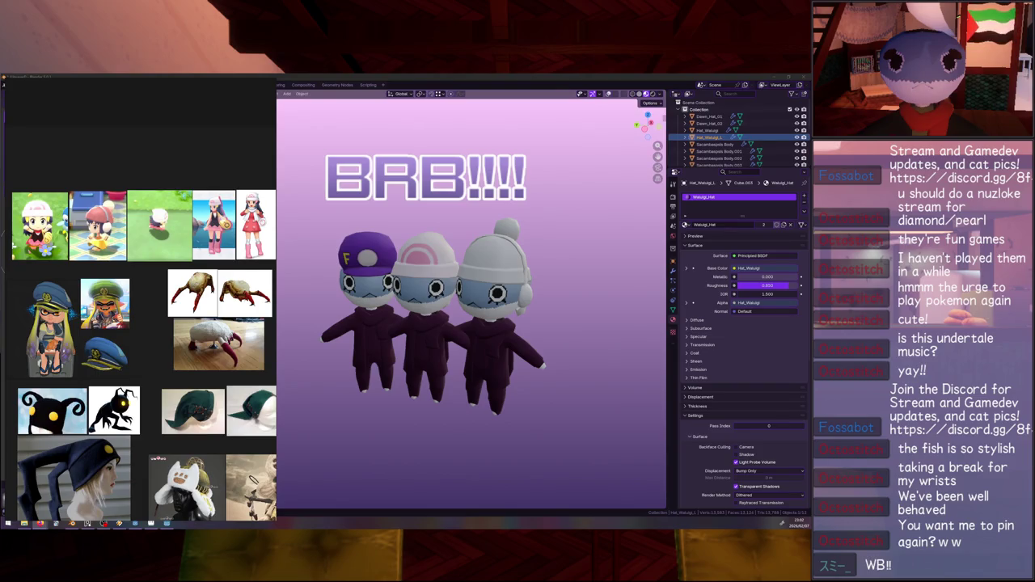
scroll(173, 216, up, 2)
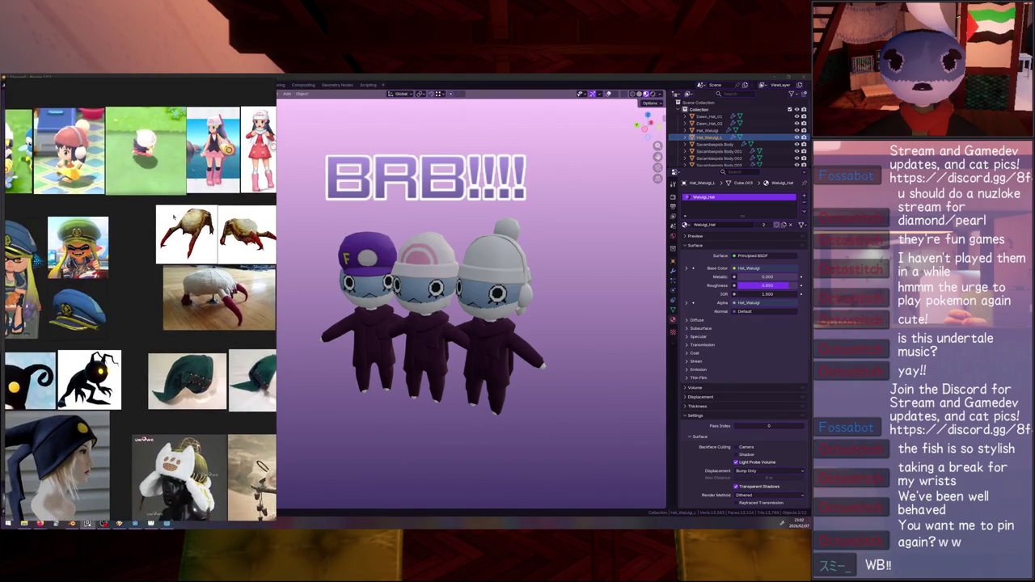
scroll(173, 217, down, 1)
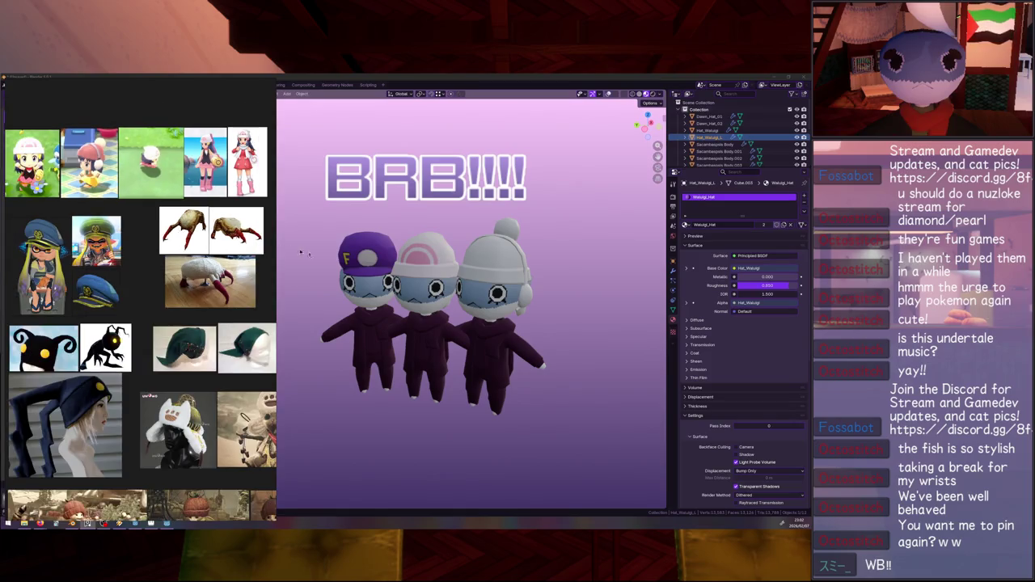
middle_drag(196, 295, 223, 257)
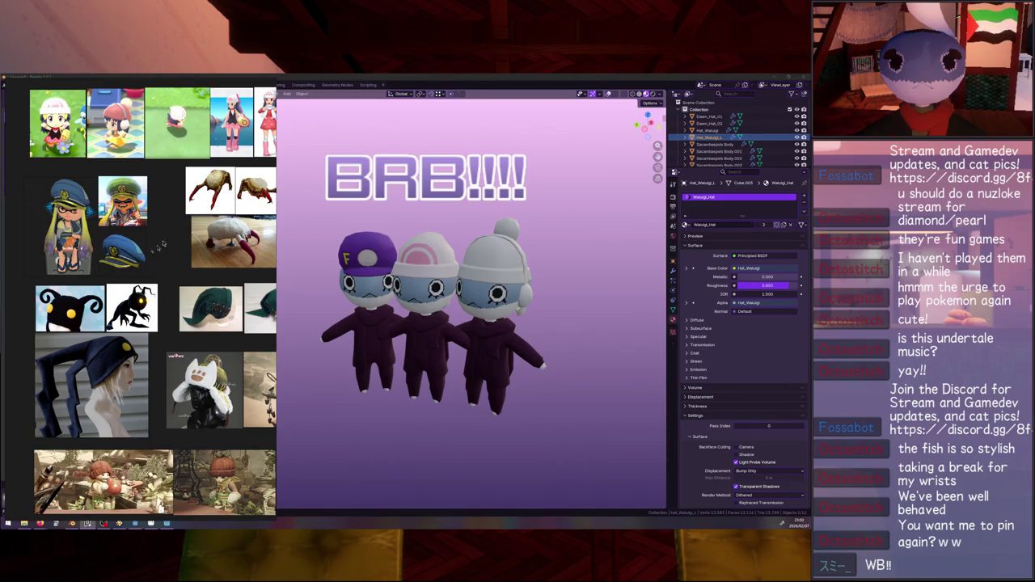
middle_drag(162, 244, 180, 245)
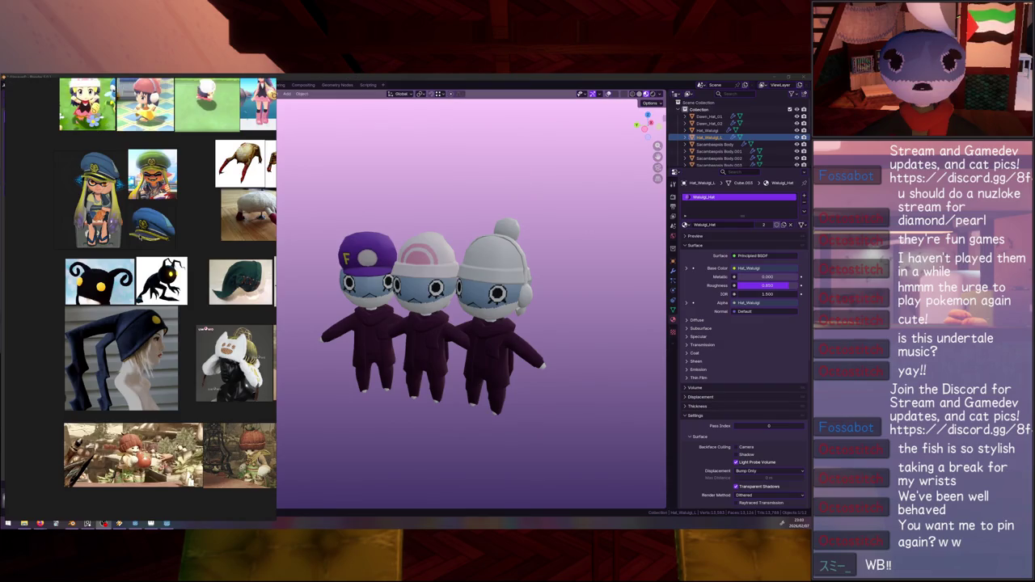
scroll(175, 271, down, 3)
scroll(176, 271, up, 1)
scroll(176, 271, up, 2)
Return to Blender and orbit to a frontal view of the three fish
key(alt+Tab)
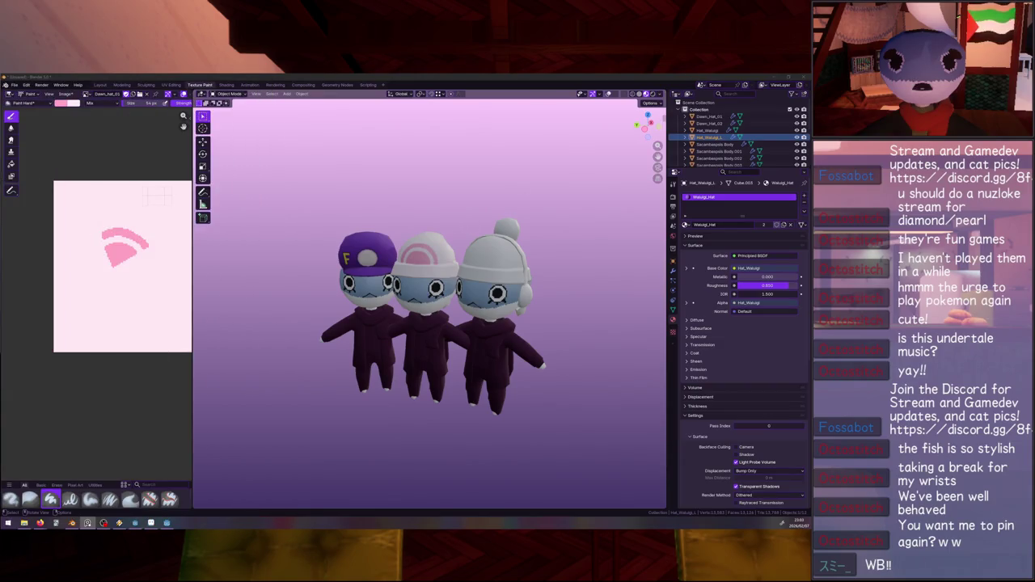
key(alt+Tab)
scroll(483, 353, up, 2)
scroll(482, 353, up, 2)
scroll(482, 353, up, 2)
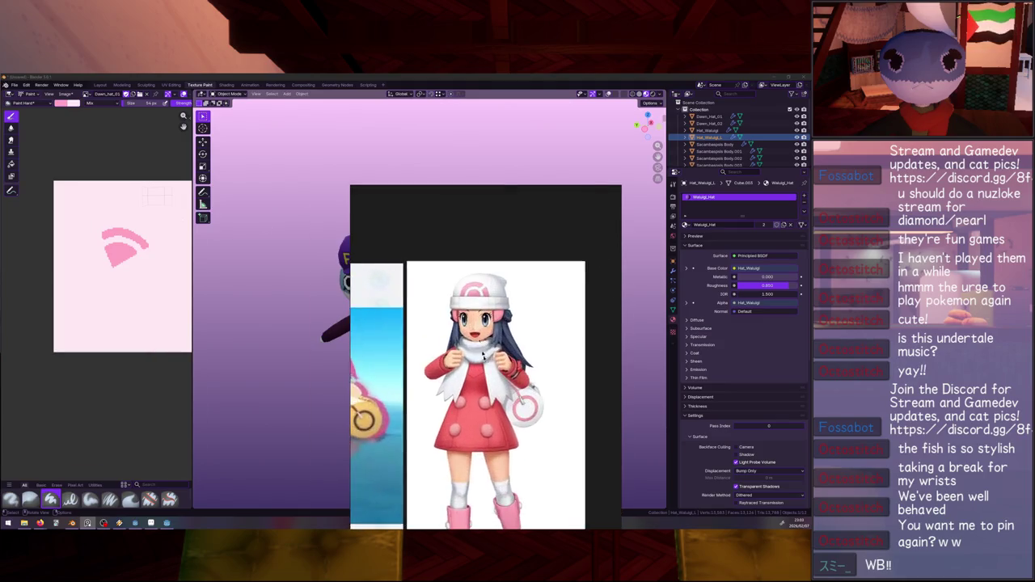
scroll(483, 356, up, 2)
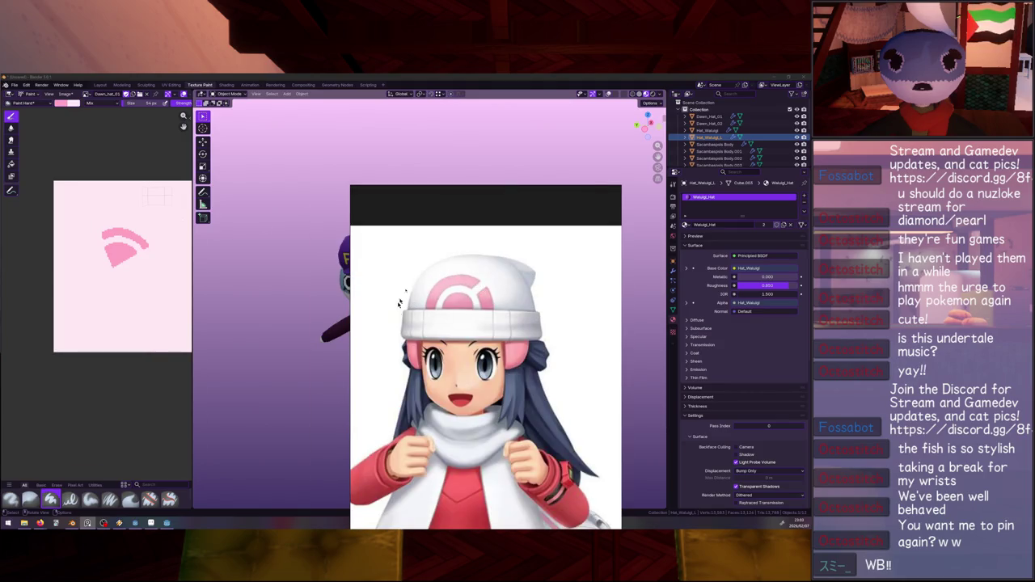
key(alt+Tab)
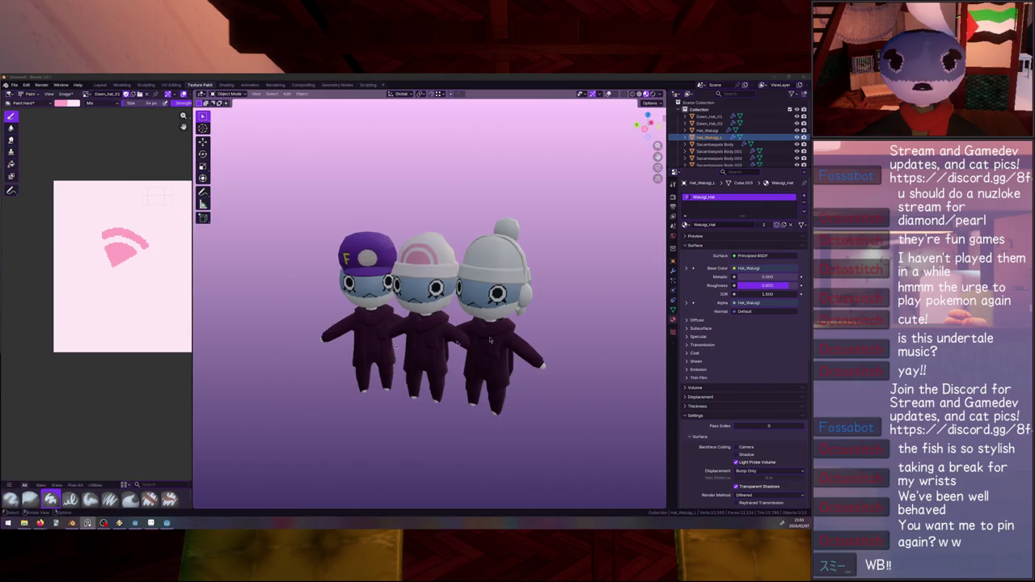
scroll(490, 340, up, 4)
mouse_move(489, 341)
middle_down()
mouse_move(448, 221)
mouse_move(427, 253)
middle_up()
Select the middle fish's beanie and widen the texture image panel
click(448, 222)
click(672, 275)
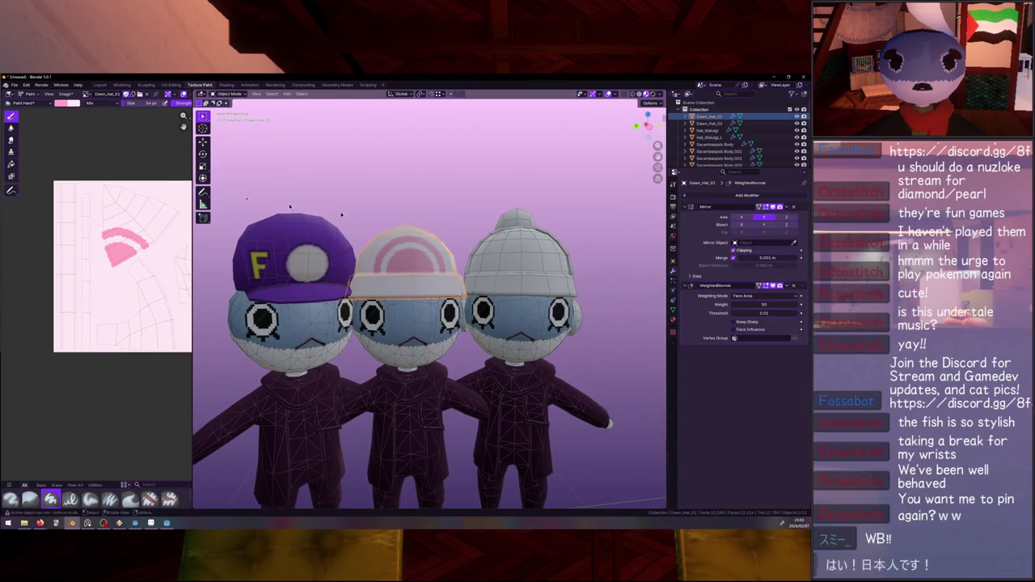
scroll(106, 259, down, 1)
scroll(106, 259, up, 1)
scroll(105, 258, up, 1)
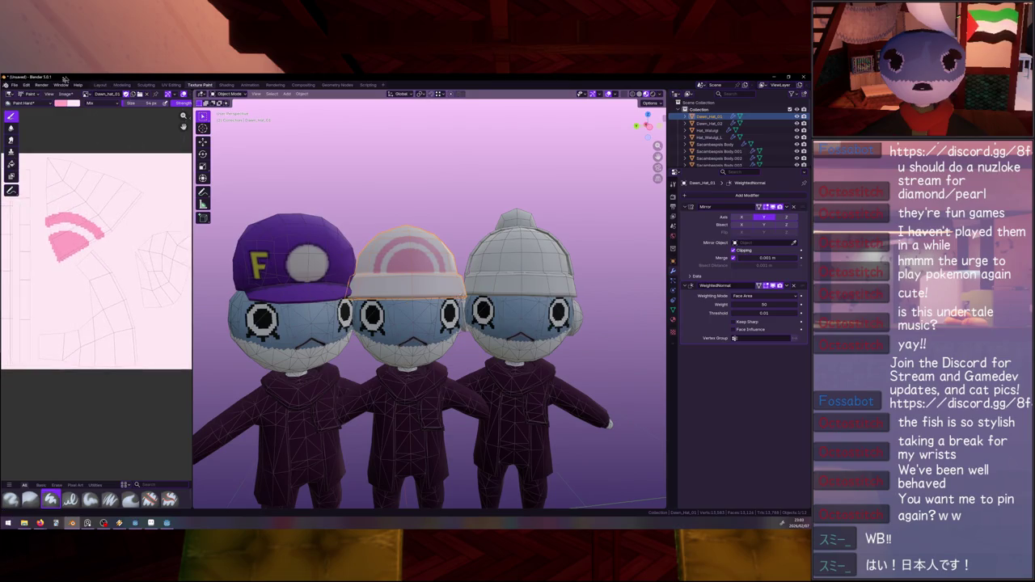
drag(192, 267, 328, 267)
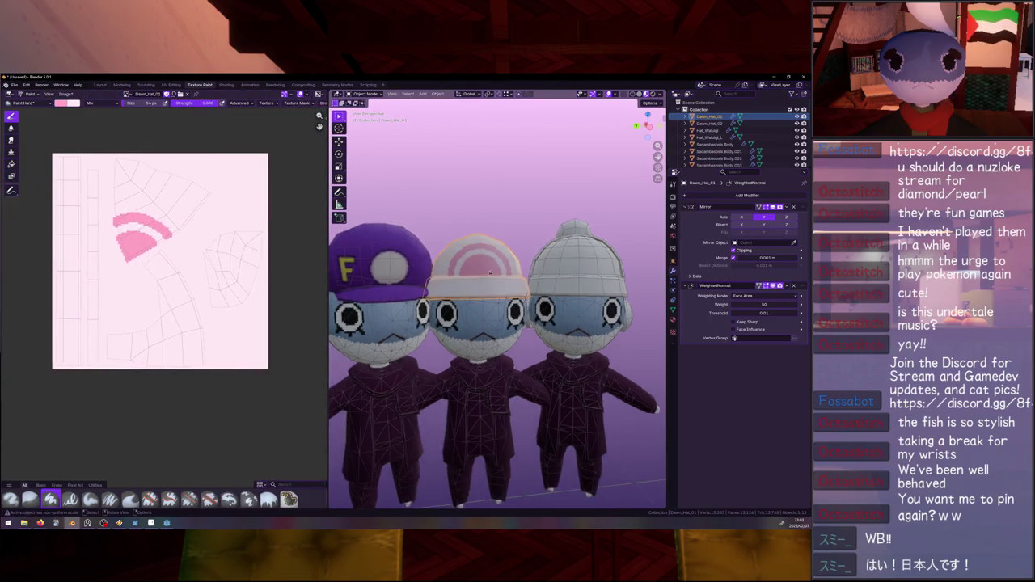
scroll(489, 272, down, 3)
Clear the purple cap's rotation, then hide the cap on the first fish
click(428, 279)
key(alt+r)
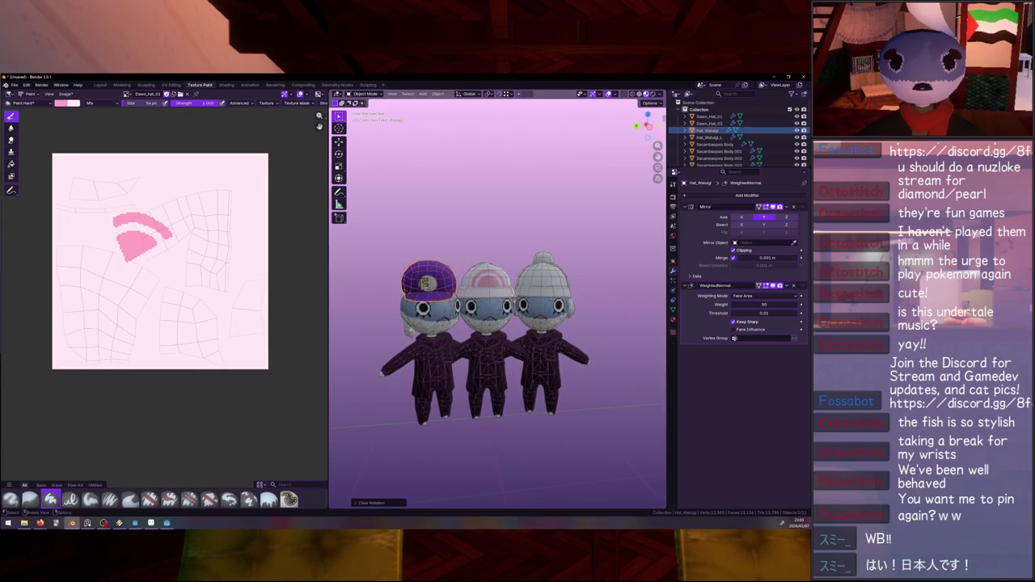
key(alt+g)
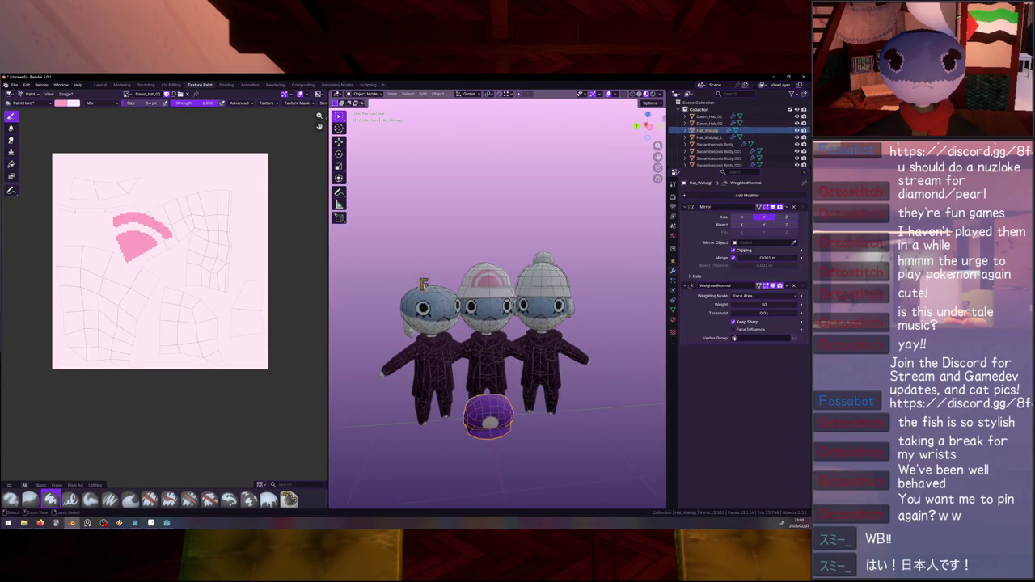
key(ctrl+z)
click(423, 283)
key(alt+r)
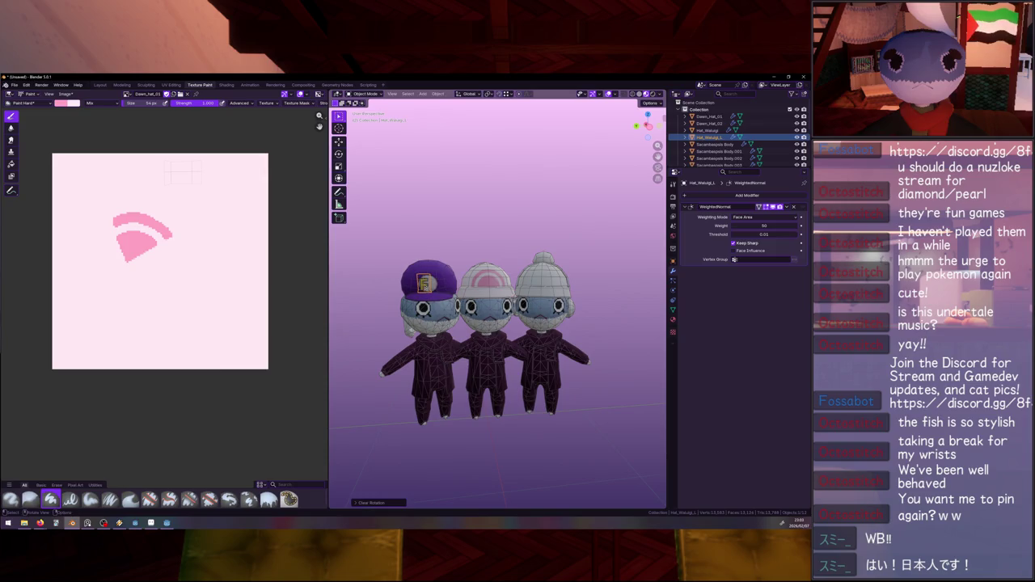
click(423, 283)
key(alt+g)
key(ctrl+z)
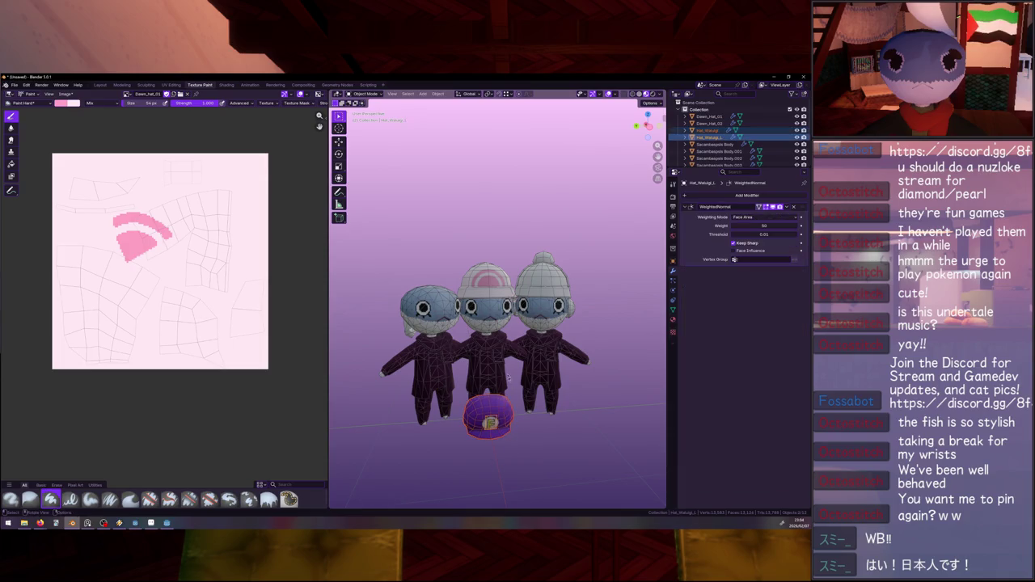
key(h)
Move the right fish's pompom beanie onto the middle fish and select both side bodies
click(558, 279)
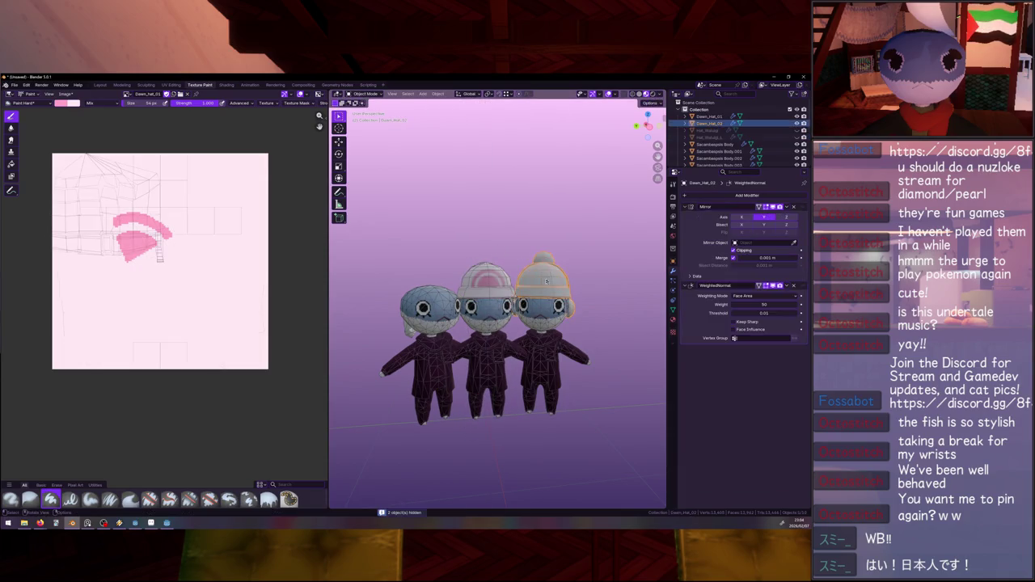
key(alt+g)
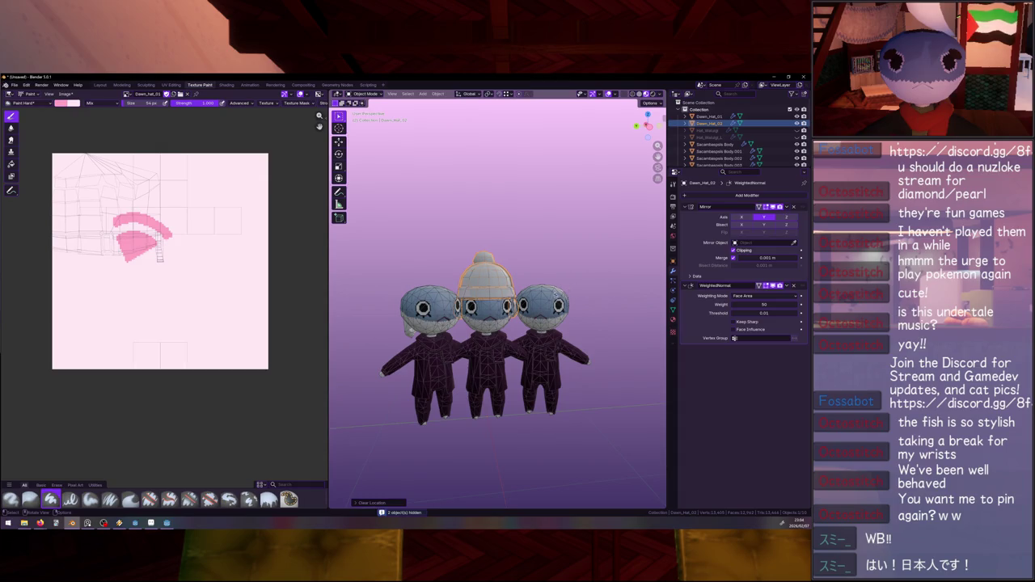
click(550, 356)
shift+click(433, 315)
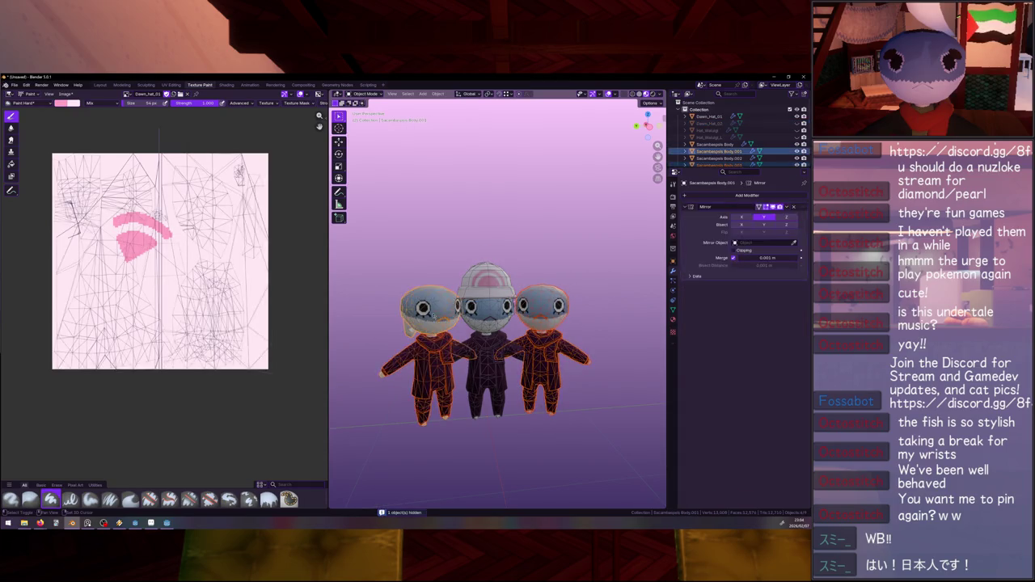
Delete the two selected side fish and zoom in on the middle fish
key(Delete)
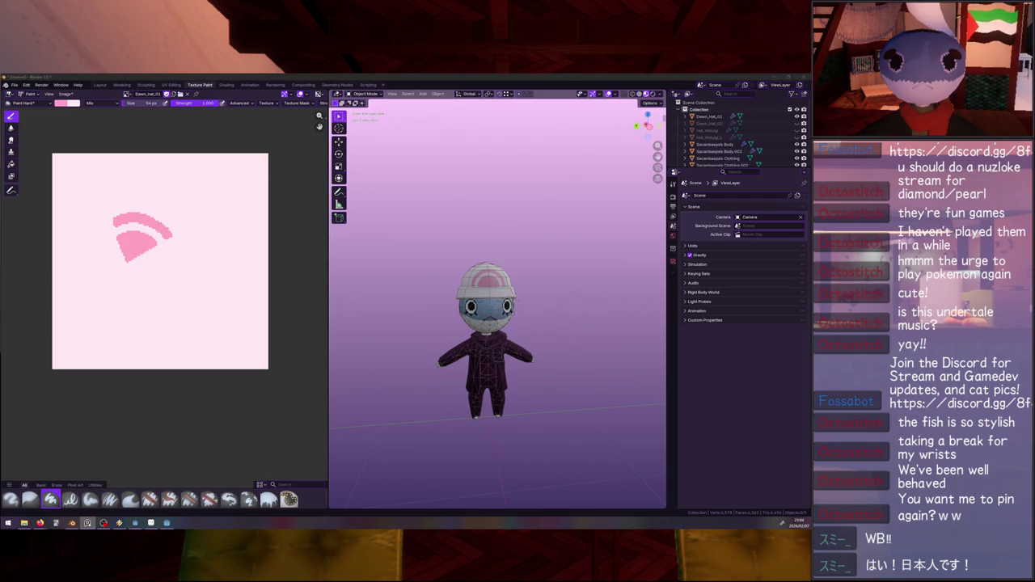
scroll(167, 296, up, 1)
scroll(500, 283, up, 4)
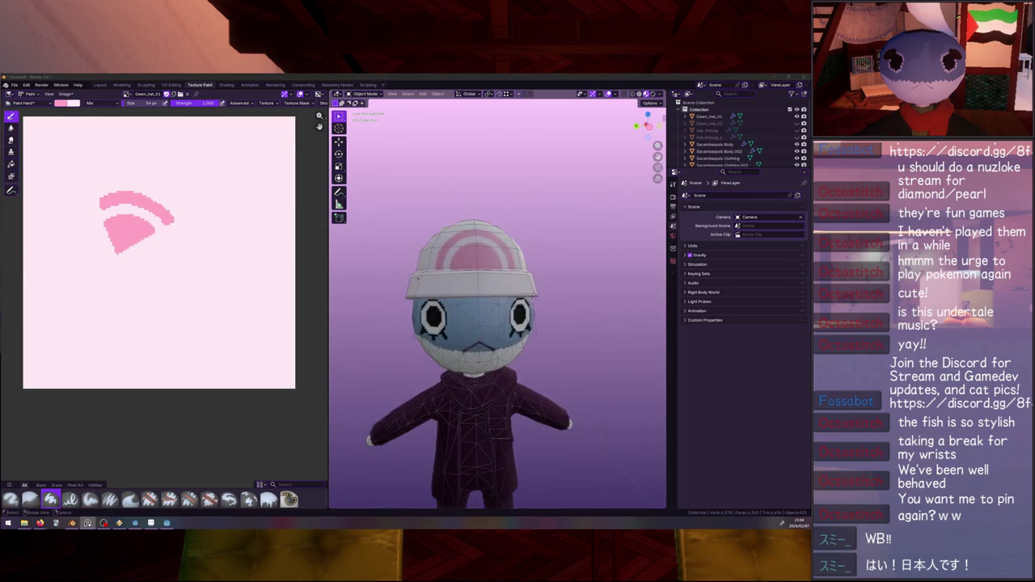
middle_drag(499, 283, 434, 270)
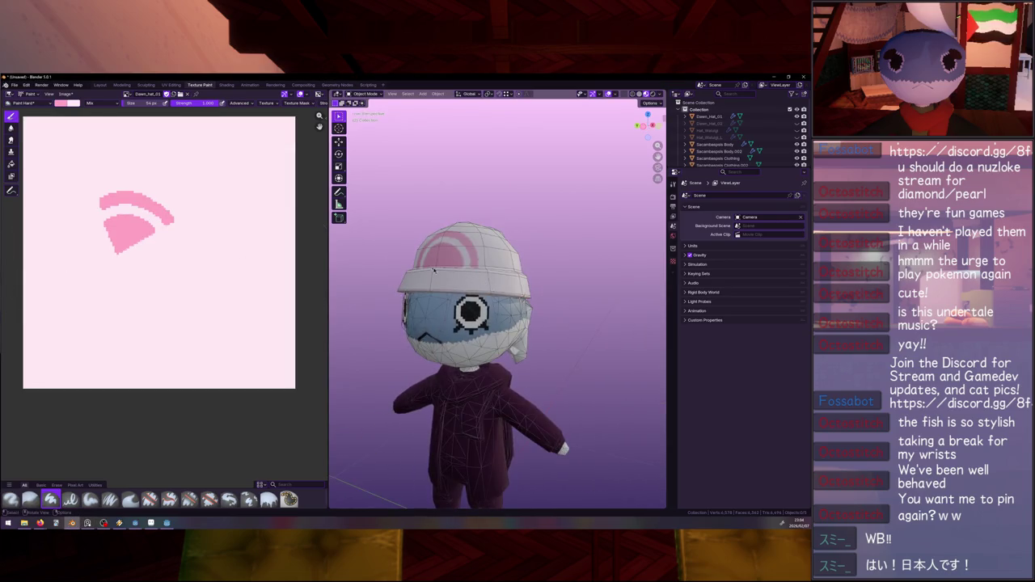
scroll(432, 270, up, 1)
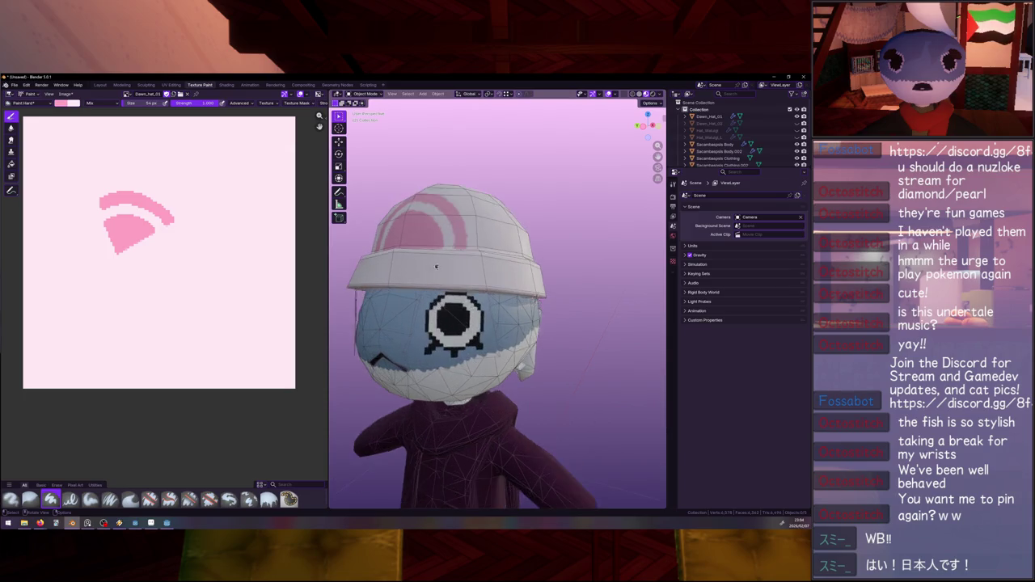
scroll(461, 278, up, 1)
middle_drag(461, 278, 493, 283)
scroll(493, 283, down, 2)
click(508, 287)
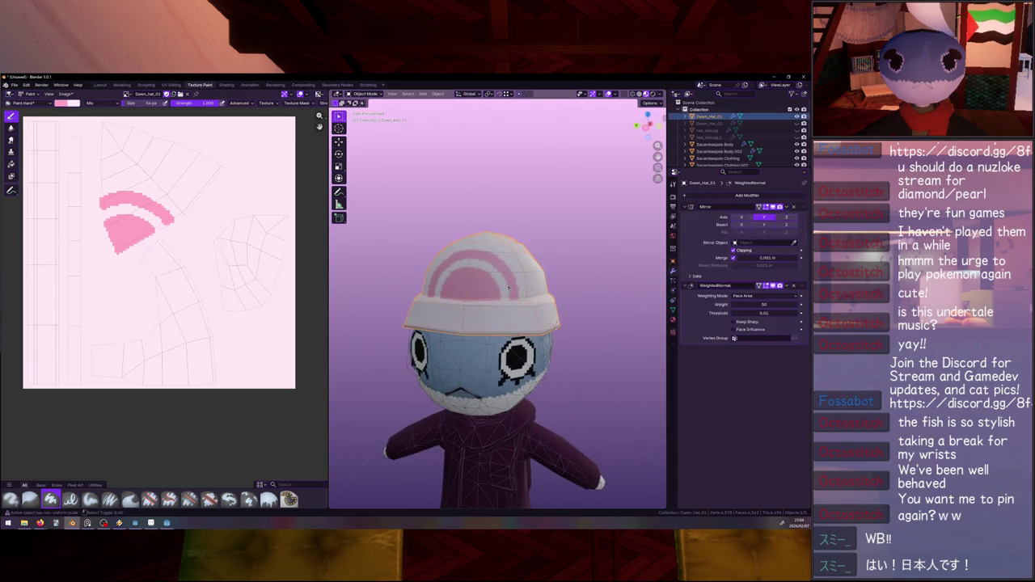
key(shift+alt+z)
mouse_move(505, 288)
middle_down()
mouse_move(465, 295)
mouse_move(467, 277)
middle_up()
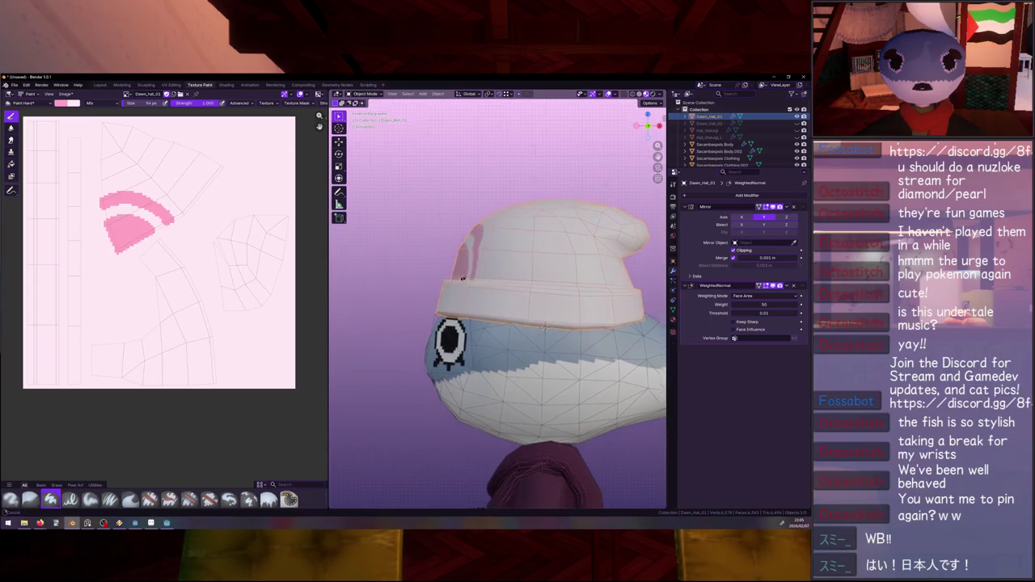
scroll(467, 277, up, 2)
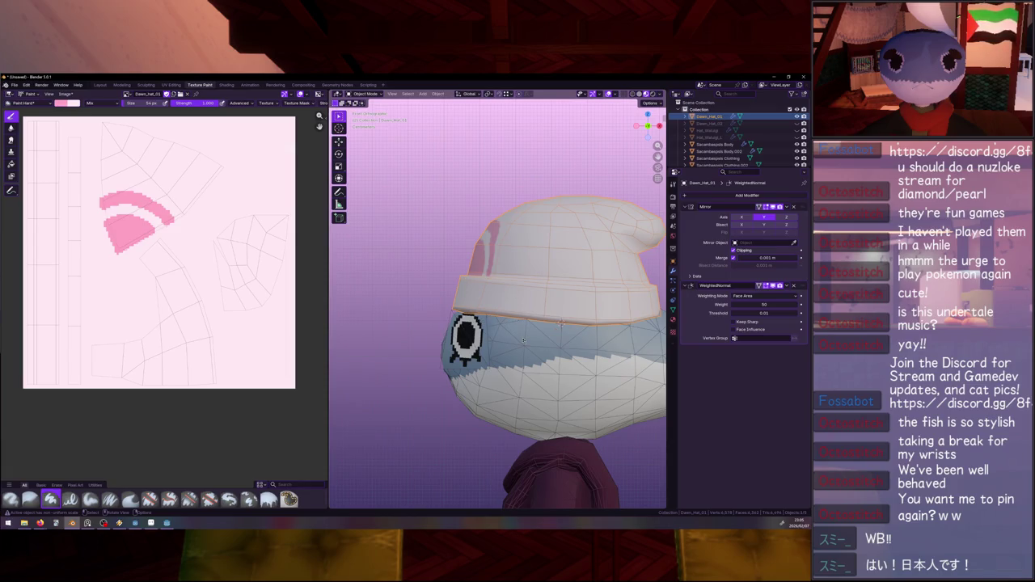
middle_drag(566, 308, 413, 315)
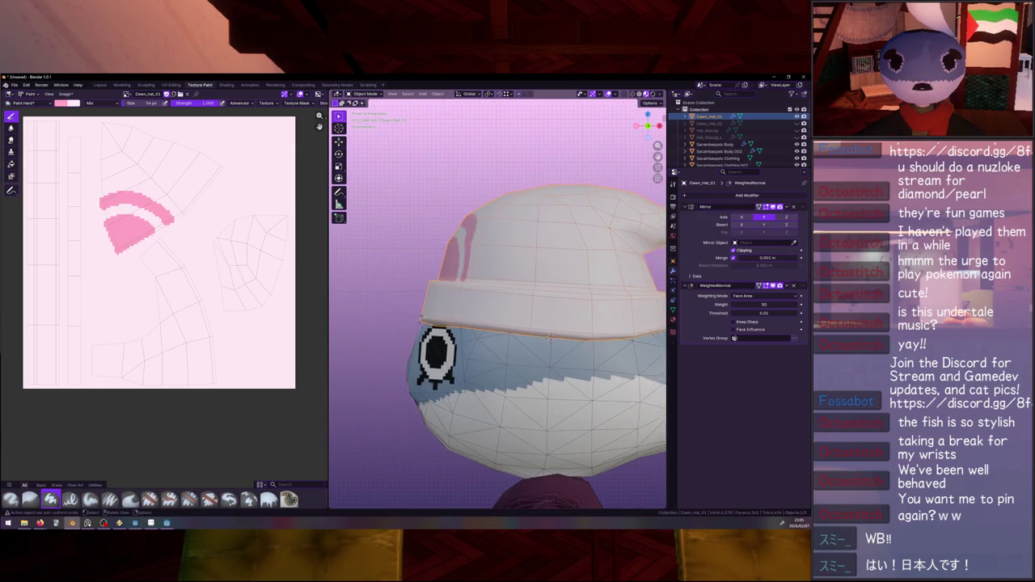
middle_drag(554, 279, 479, 301)
scroll(485, 291, up, 2)
scroll(477, 300, down, 2)
scroll(473, 301, down, 2)
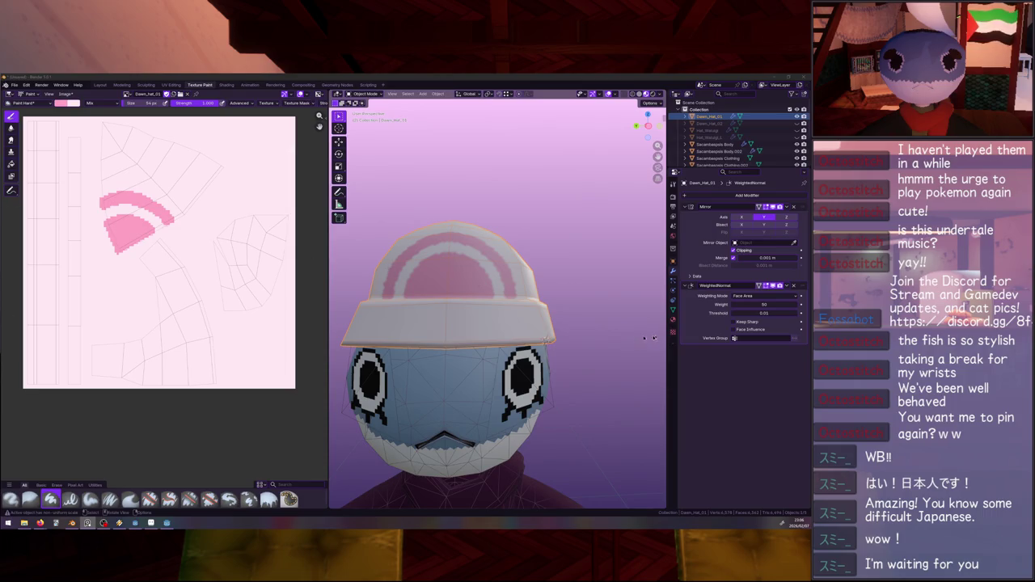
scroll(500, 293, down, 3)
scroll(500, 292, up, 3)
In Edit Mode, select the hat-band edge loop and scale it slightly wider
key(Tab)
alt+click(501, 296)
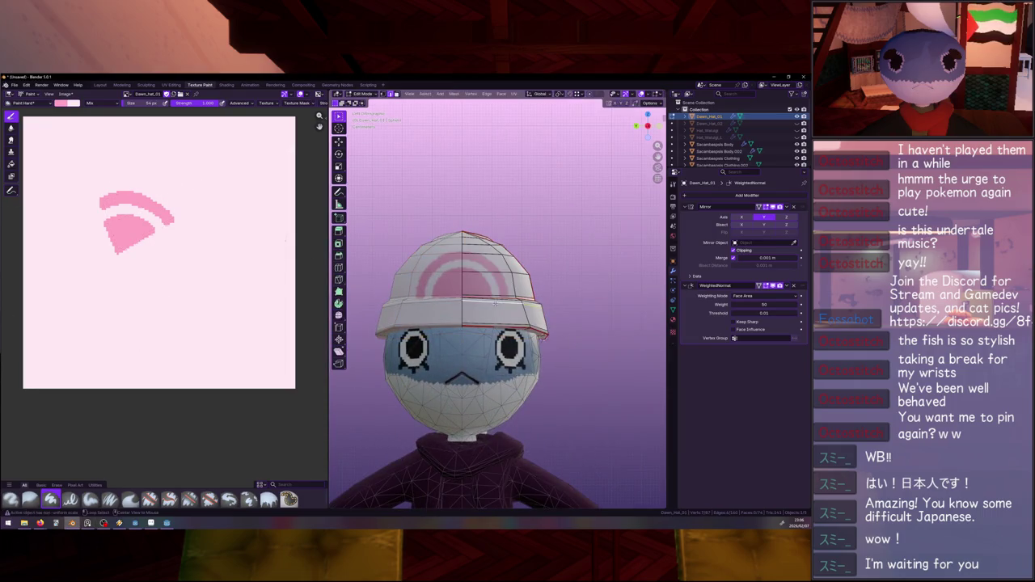
scroll(502, 296, up, 3)
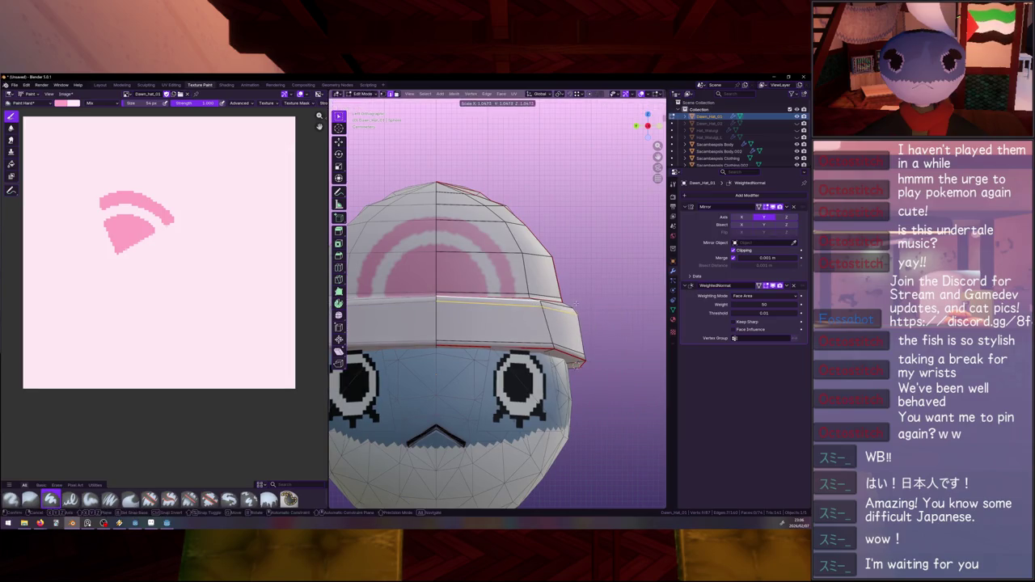
alt+click(530, 302)
key(s)
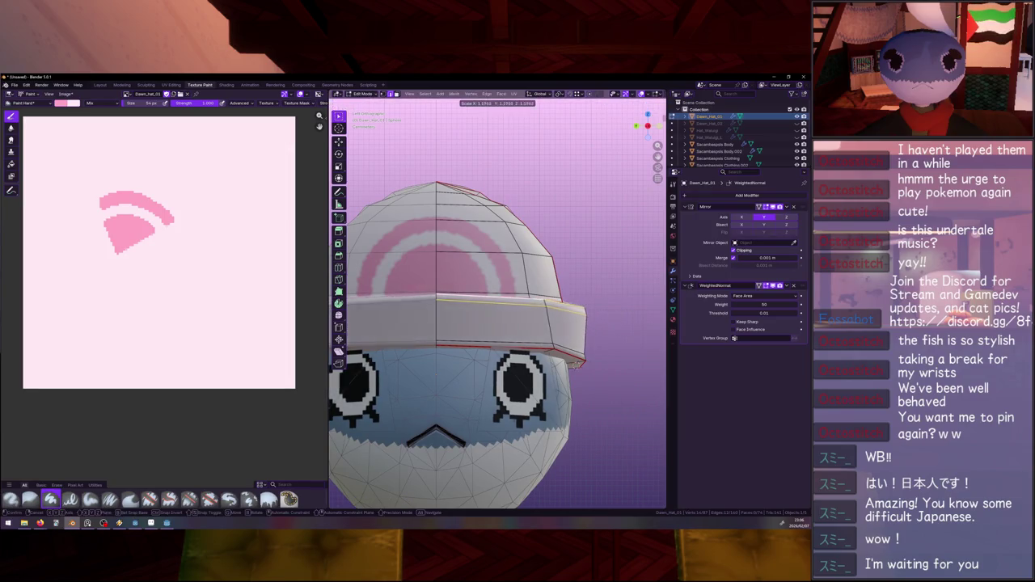
key(Escape)
key(s)
key(g)
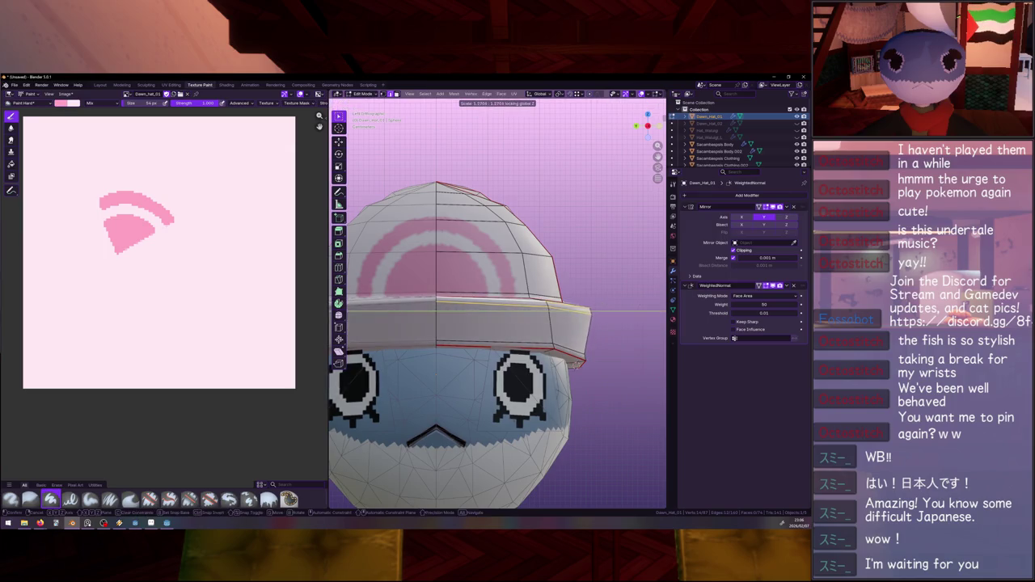
click(616, 315)
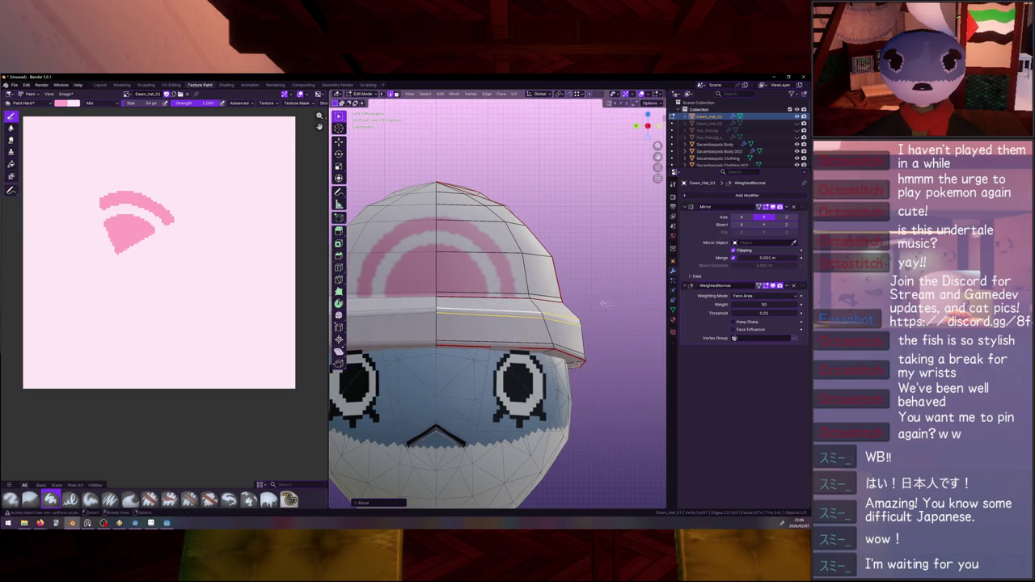
Lower the upper hat-band loop along Z, then orbit to inspect the hat
alt+click(530, 303)
key(g)
key(z)
click(529, 302)
middle_drag(529, 303, 518, 324)
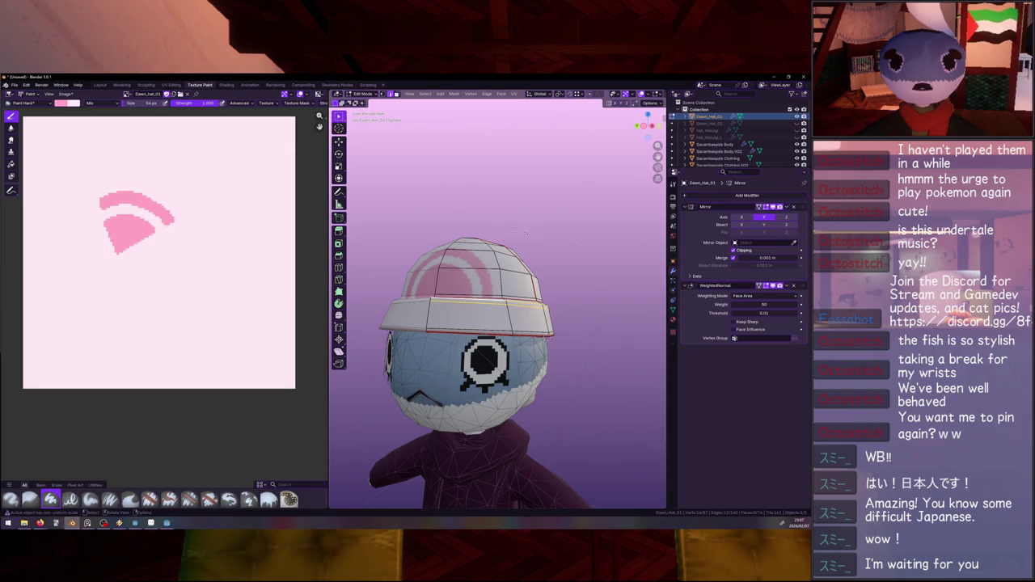
middle_drag(453, 267, 459, 304)
Select the connected hat dome and separate it into its own object
click(458, 304)
key(ctrl+l)
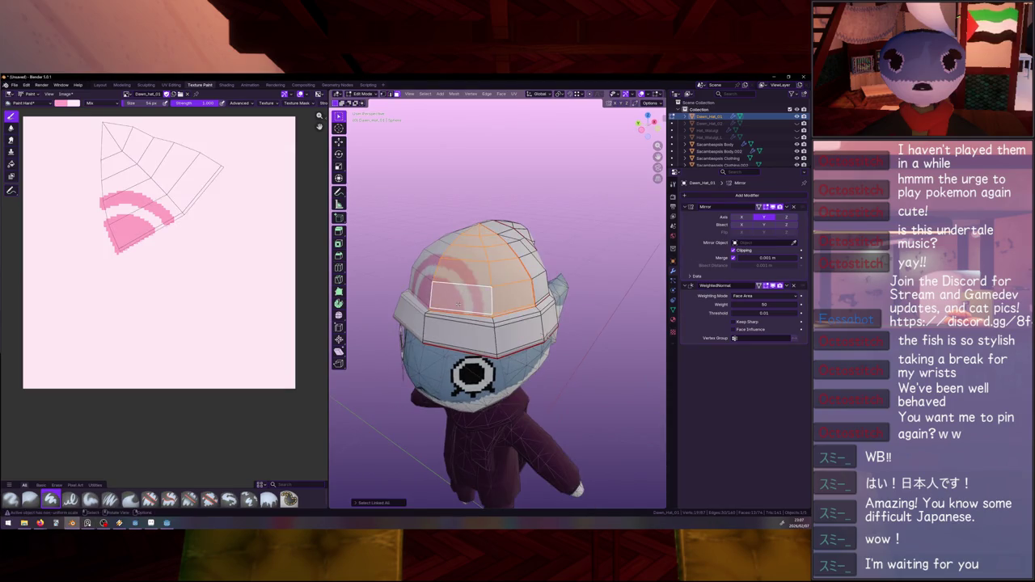
scroll(219, 197, down, 2)
scroll(612, 282, up, 2)
key(Tab)
middle_drag(612, 281, 623, 238)
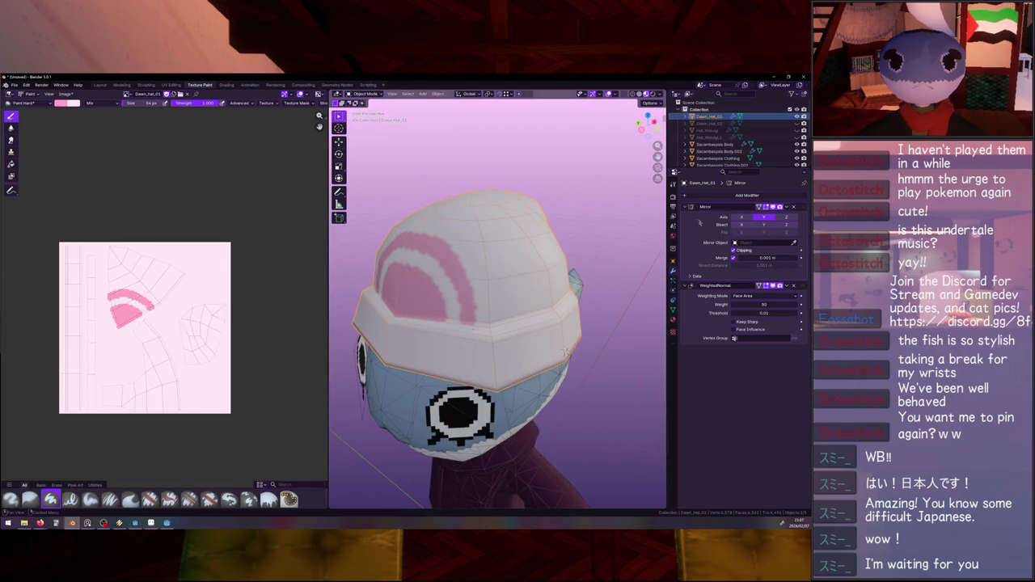
key(Tab)
middle_drag(496, 231, 488, 241)
key(p)
click(485, 236)
Select the new Dawn_Hat_01.001 object and apply its Mirror modifier
key(Tab)
click(465, 249)
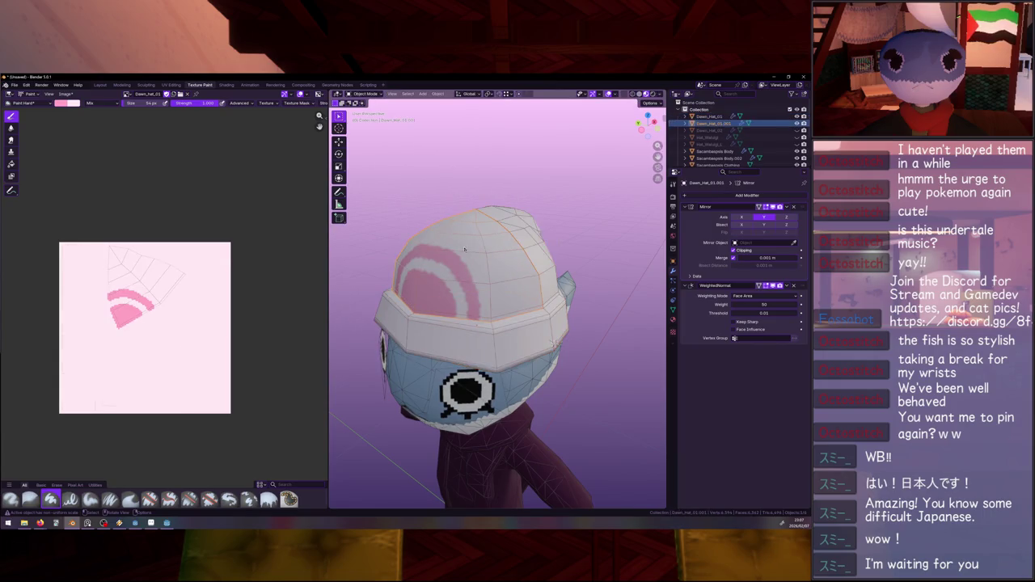
middle_drag(560, 221, 565, 259)
key(r)
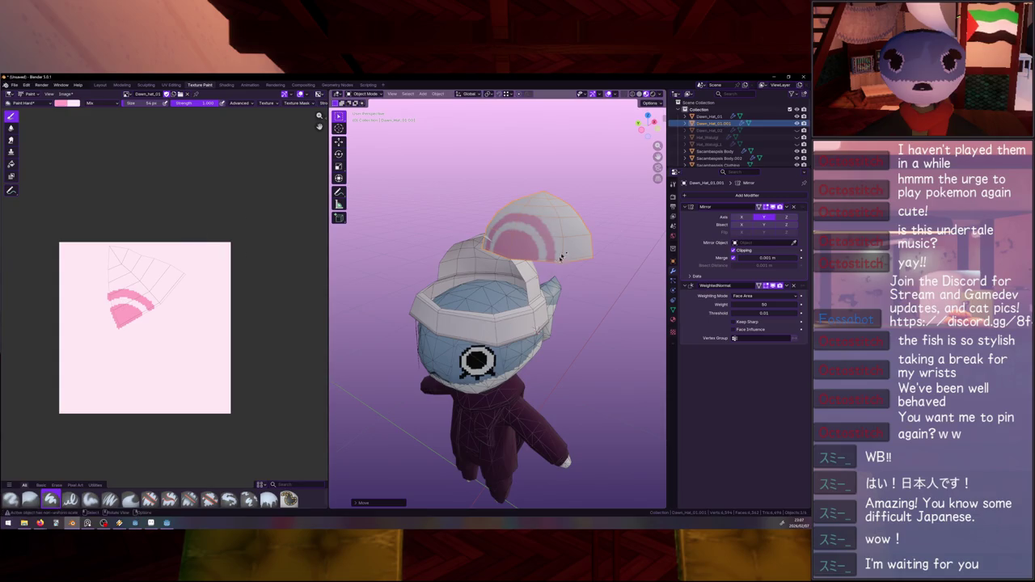
key(Escape)
key(ctrl+a)
scroll(453, 307, up, 4)
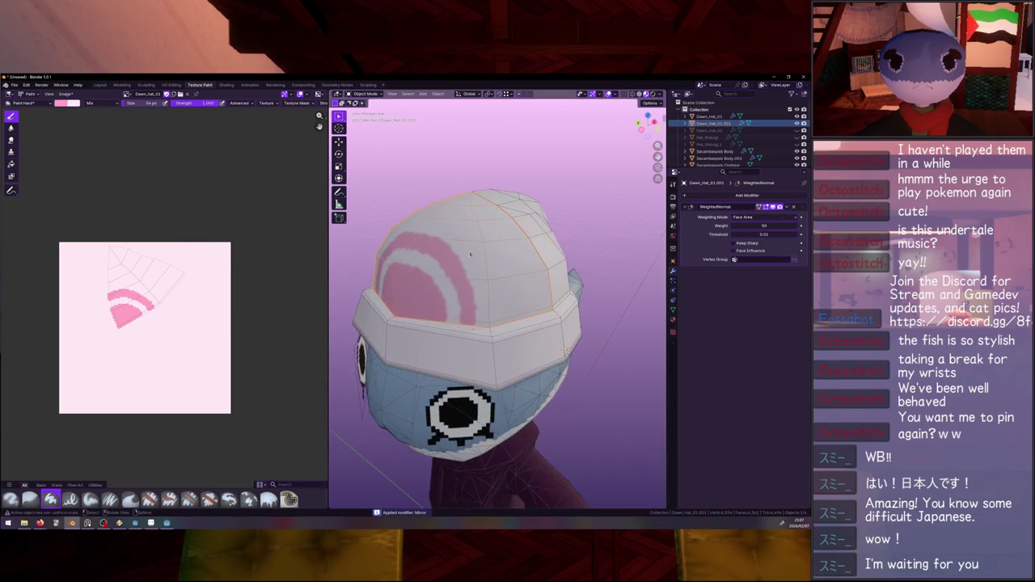
Re-unwrap the dome mesh with Unwrap Angle Based
middle_drag(452, 307, 396, 271)
key(Tab)
key(u)
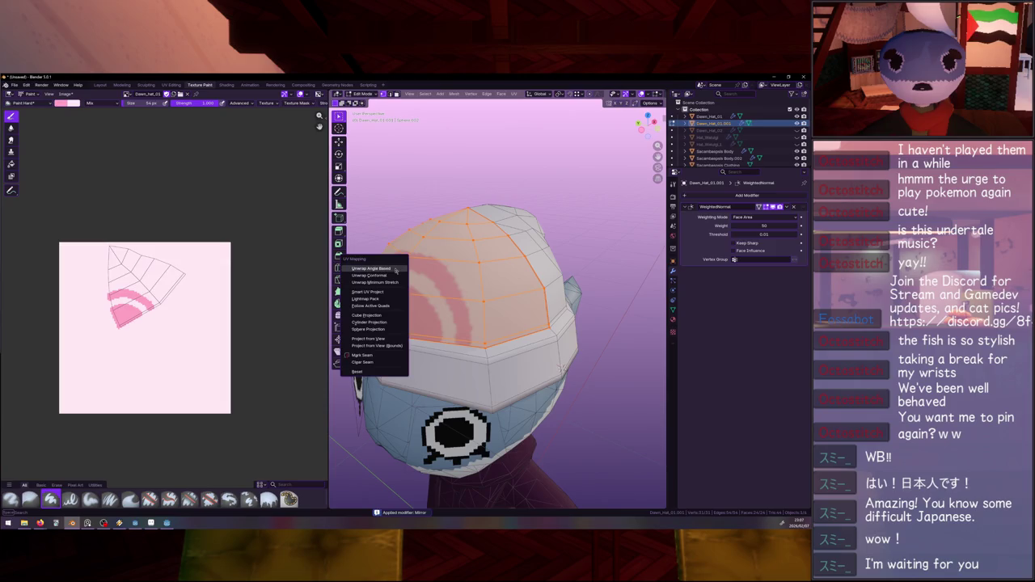
click(395, 269)
key(Tab)
Make Dawn_Hat_01 active in Edit Mode and switch the left panel to UV editing
click(508, 252)
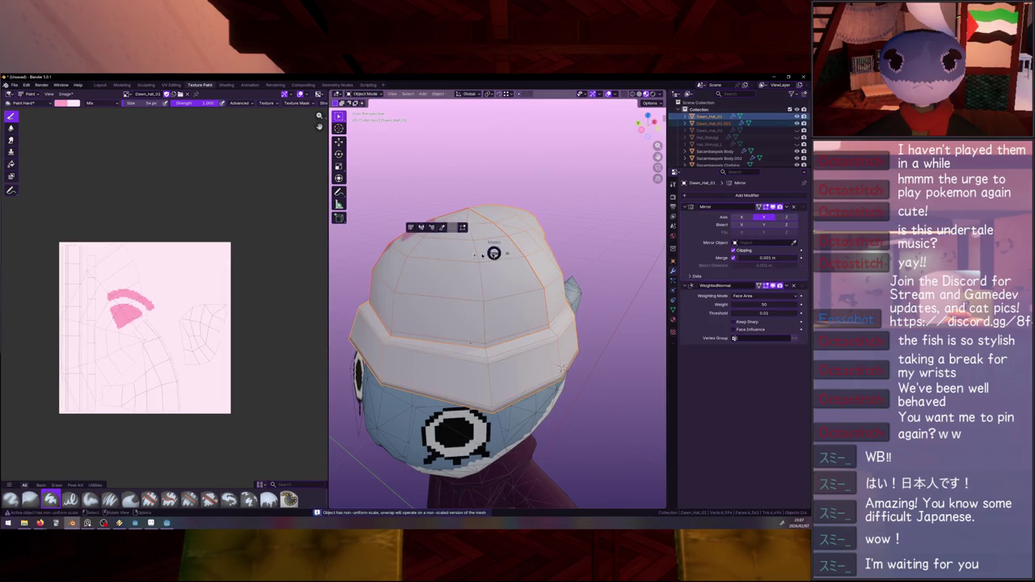
key(Tab)
key(ctrl+Tab)
key(Tab)
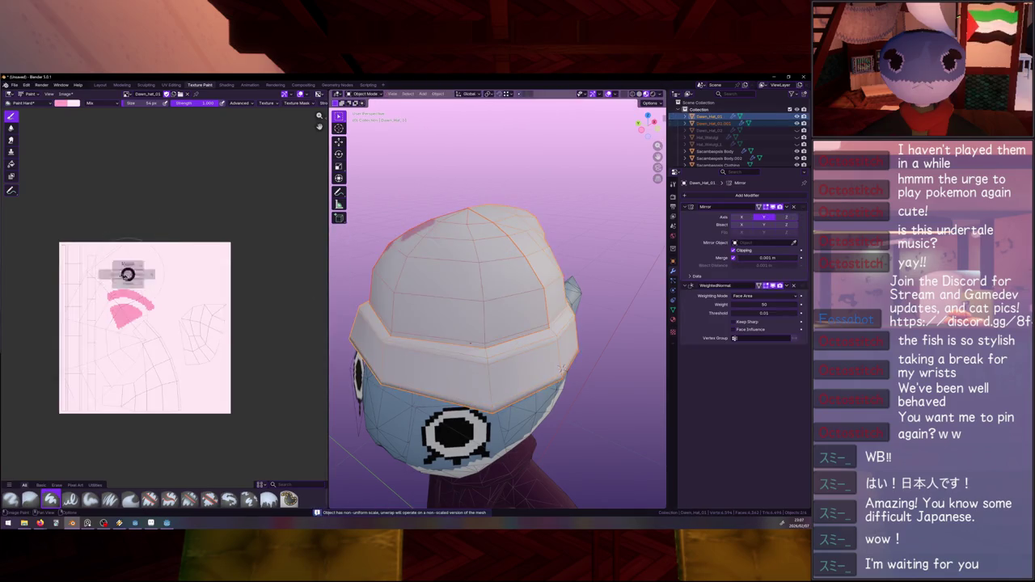
key(ctrl+Tab)
click(97, 276)
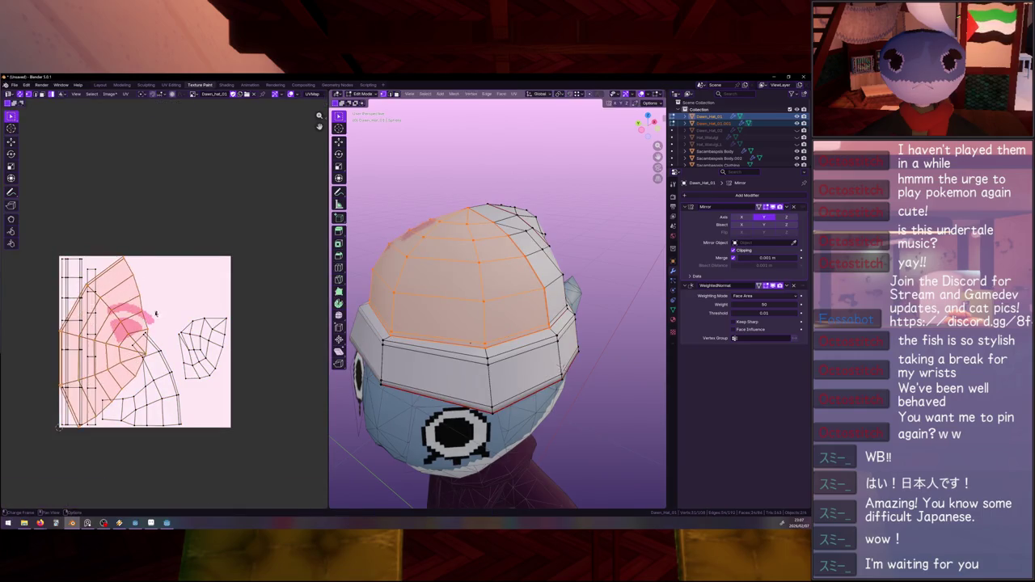
Move, rotate and shrink the dome's UV island over the pink stripe, then deselect
drag(144, 295, 191, 272)
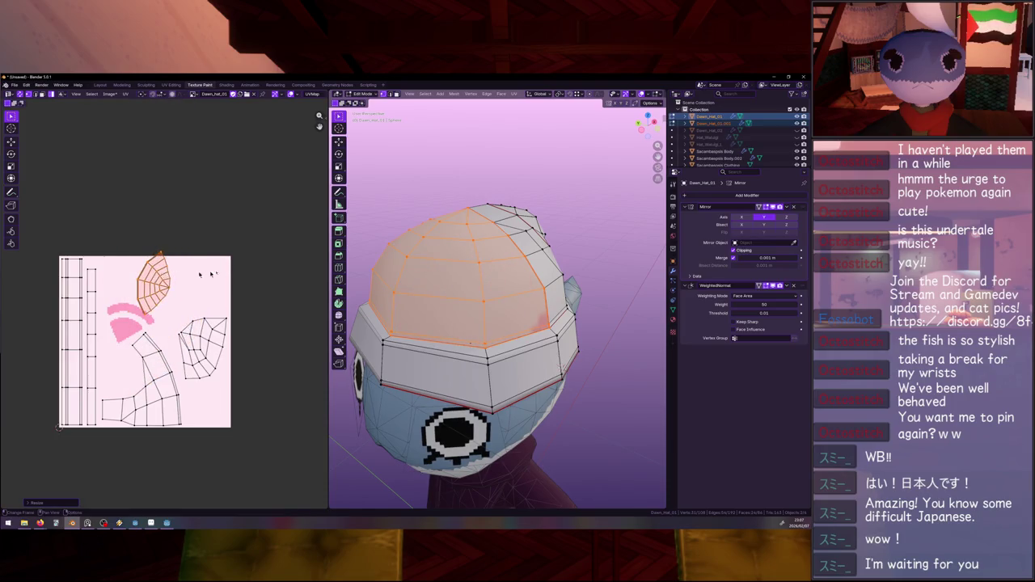
scroll(203, 267, up, 2)
scroll(232, 257, up, 1)
key(r)
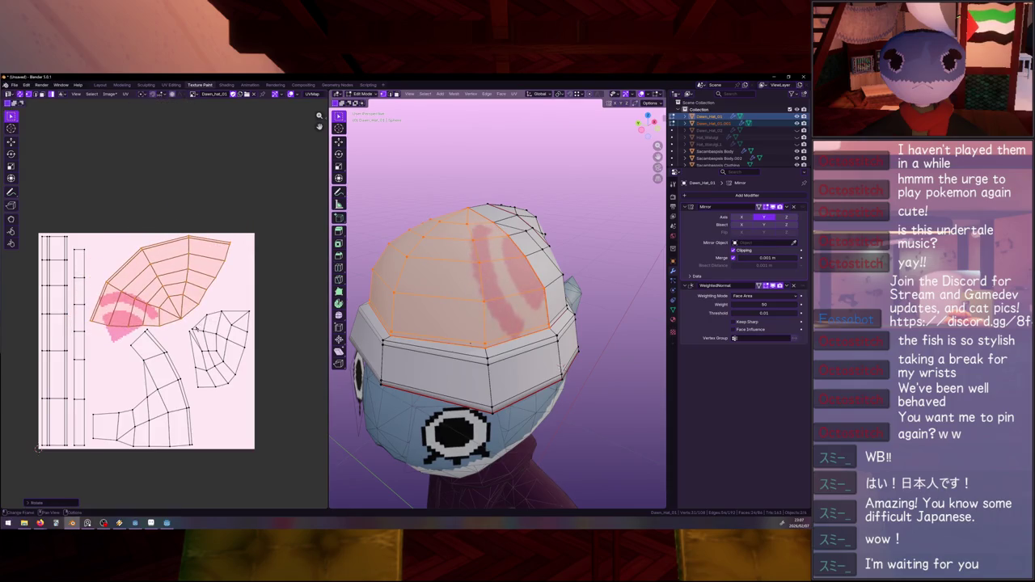
click(148, 288)
key(s)
click(243, 271)
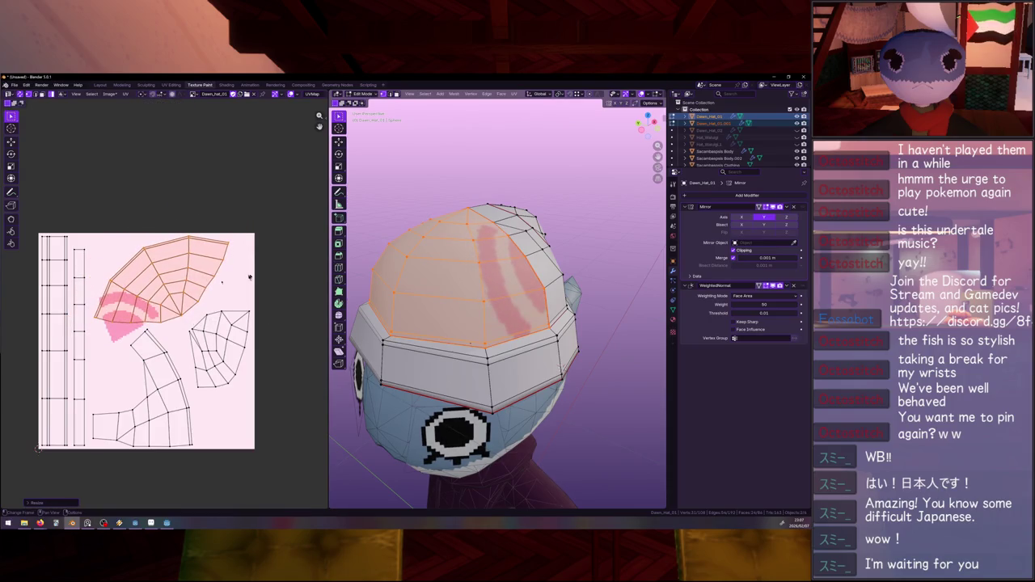
middle_drag(485, 323, 429, 284)
scroll(138, 291, up, 1)
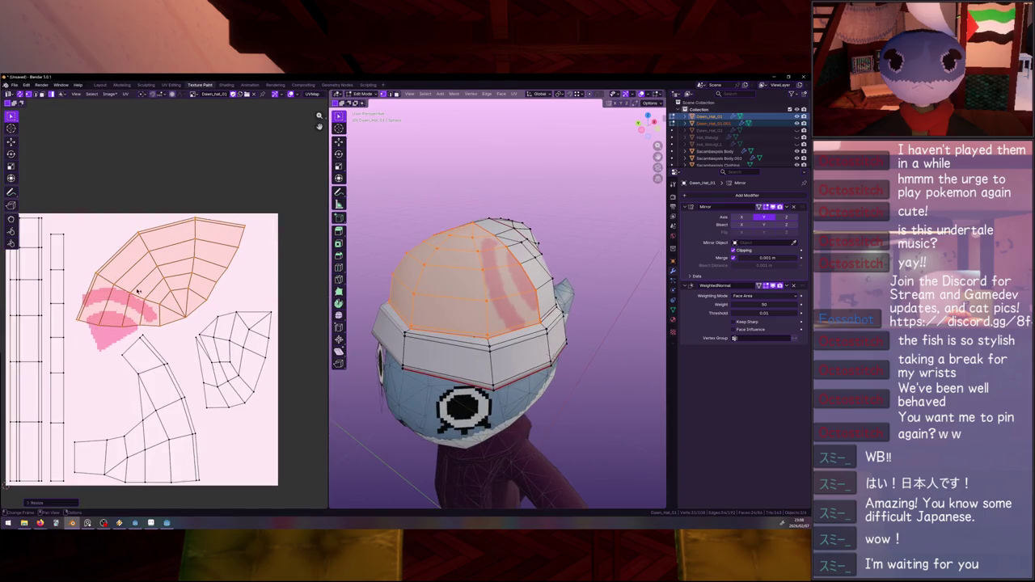
click(158, 204)
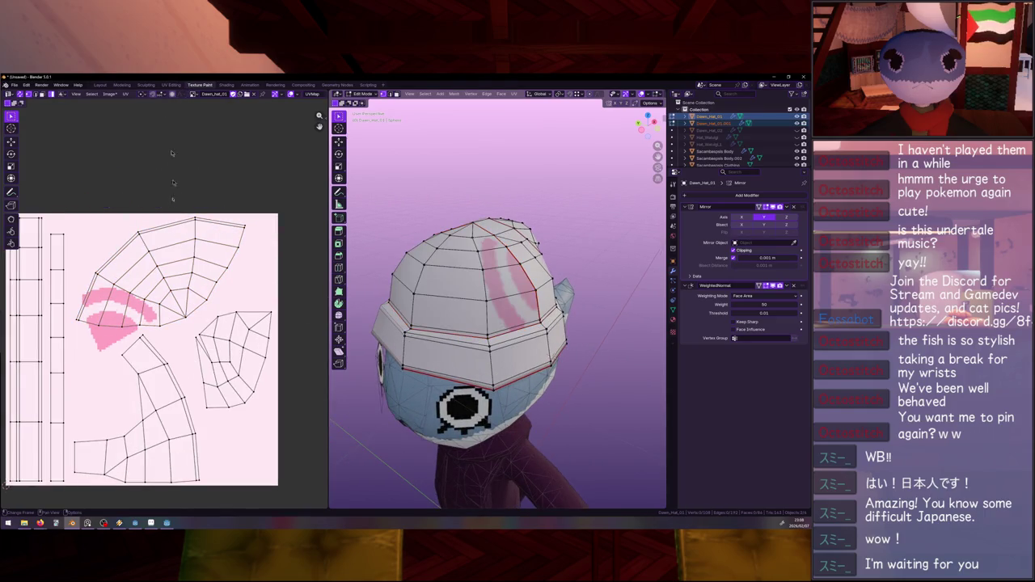
Bring up the left panel's area options and list of editor types
key(ctrl+Tab)
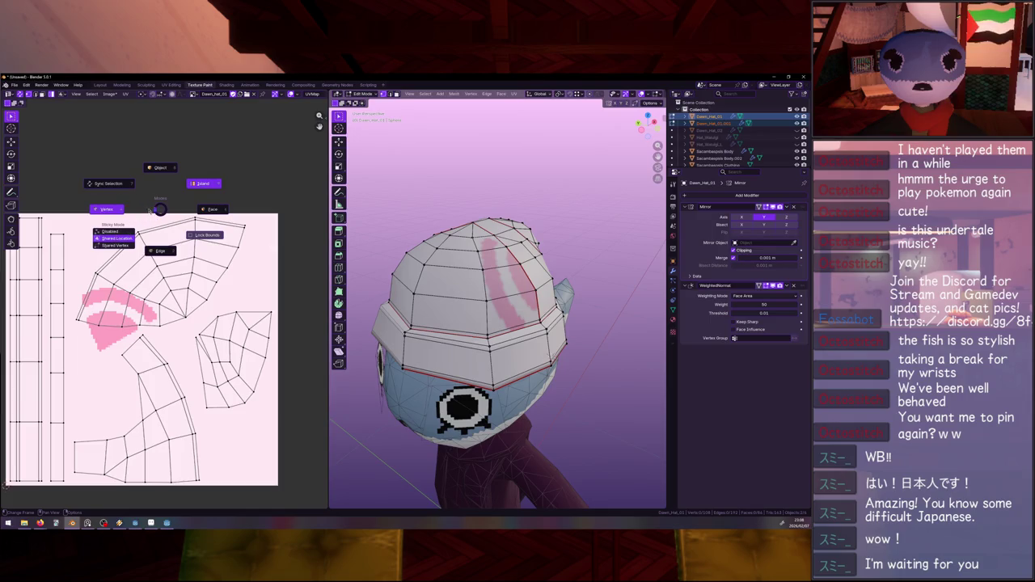
key(Escape)
right_click(10, 90)
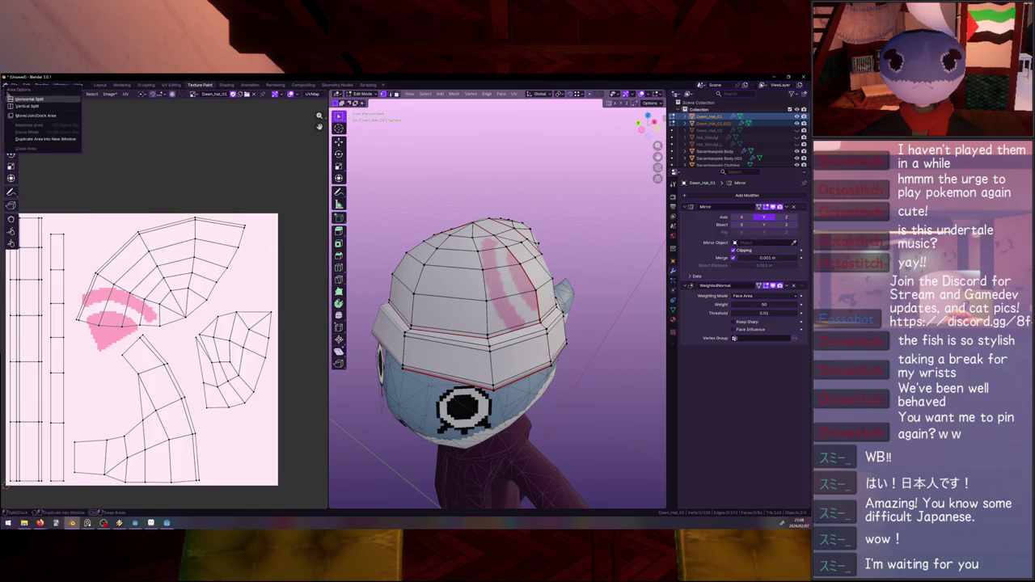
click(10, 95)
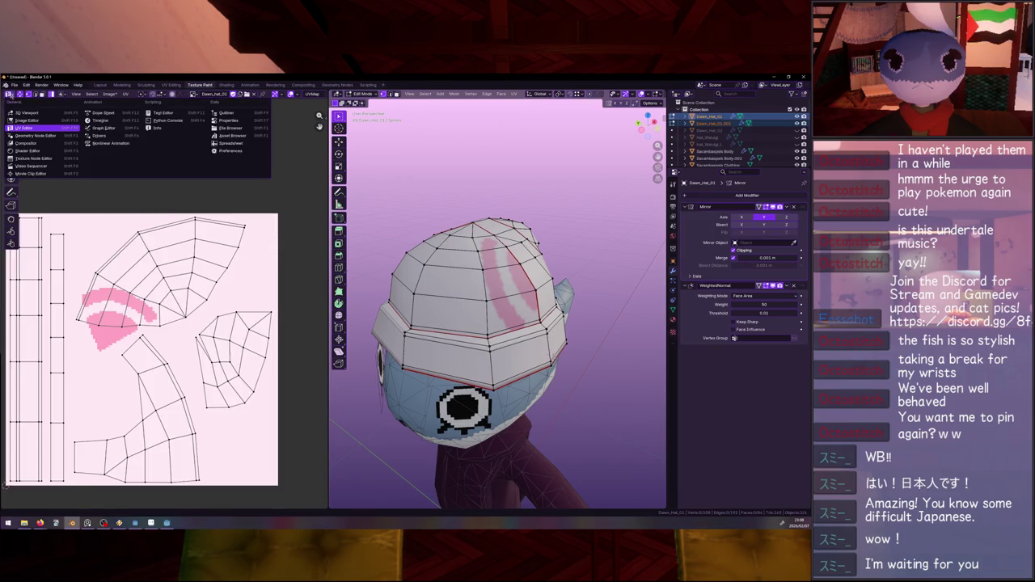
Switch the left panel to the Image Editor and pan the pink texture into view
click(33, 158)
click(9, 95)
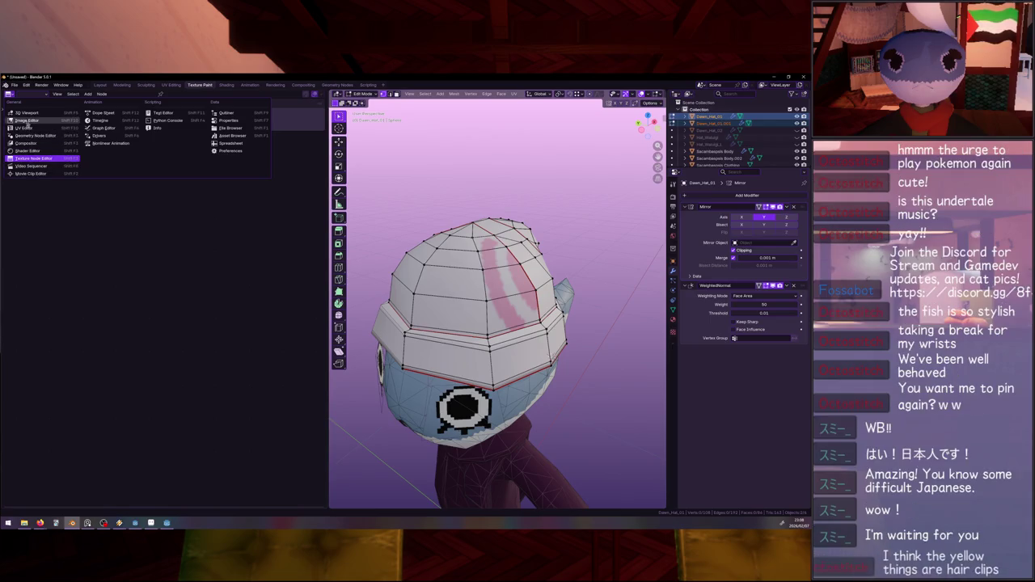
click(31, 121)
middle_drag(80, 227, 138, 194)
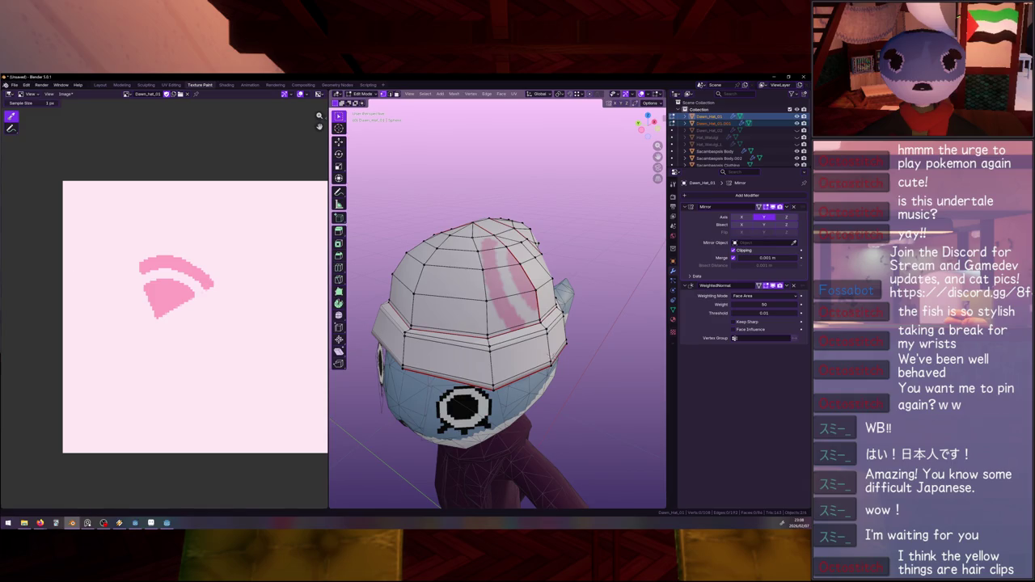
Bring up the PureRef board showing the pink-banded beanie reference
key(alt+Tab)
scroll(242, 288, down, 1)
scroll(242, 288, up, 2)
scroll(243, 288, up, 2)
scroll(242, 288, up, 2)
scroll(369, 342, up, 2)
scroll(369, 342, up, 2)
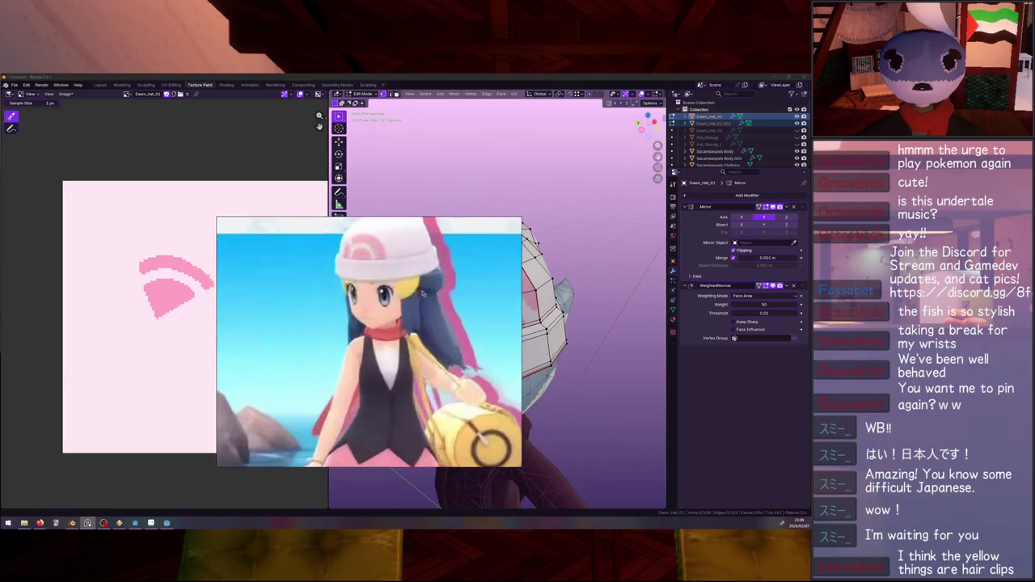
scroll(368, 343, down, 3)
scroll(368, 343, up, 3)
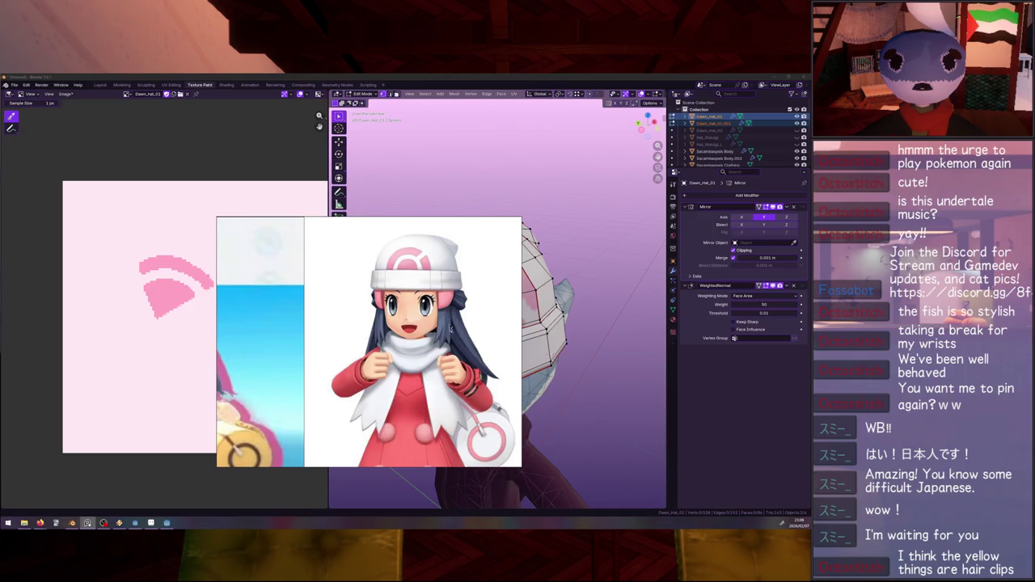
scroll(462, 317, down, 1)
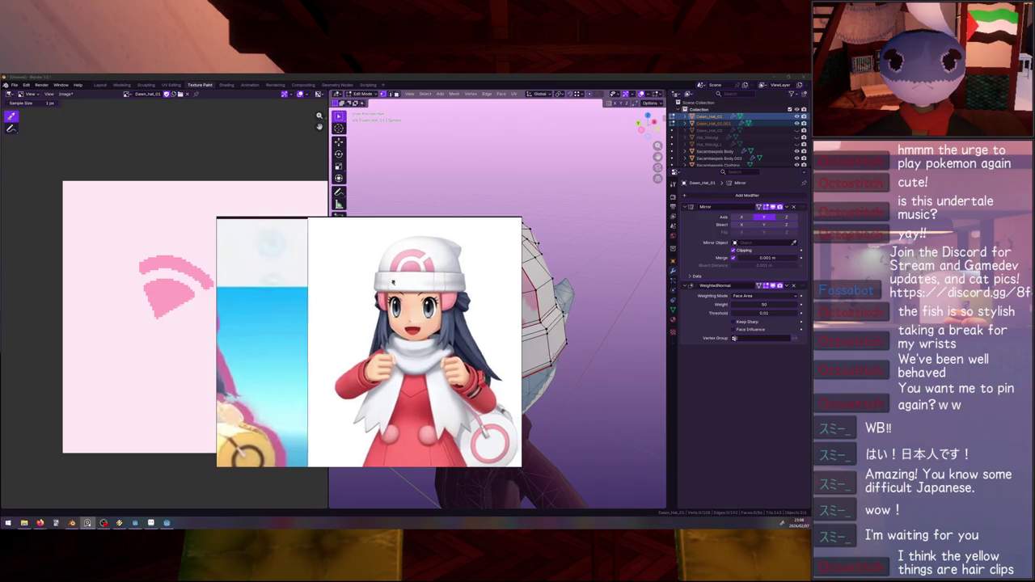
scroll(462, 316, down, 2)
scroll(343, 311, up, 2)
scroll(343, 311, up, 1)
scroll(336, 295, up, 2)
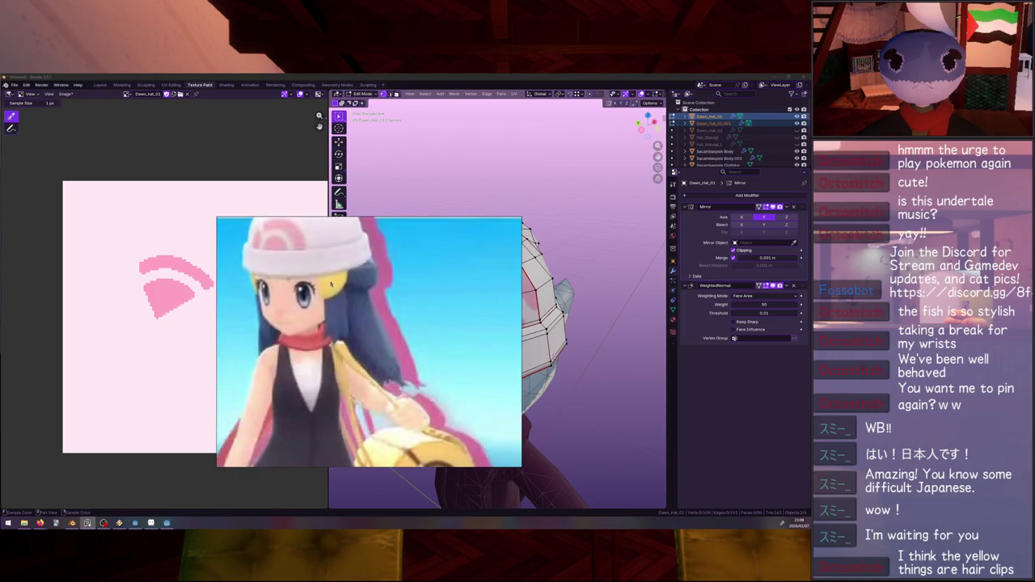
scroll(330, 283, down, 2)
middle_drag(339, 291, 377, 309)
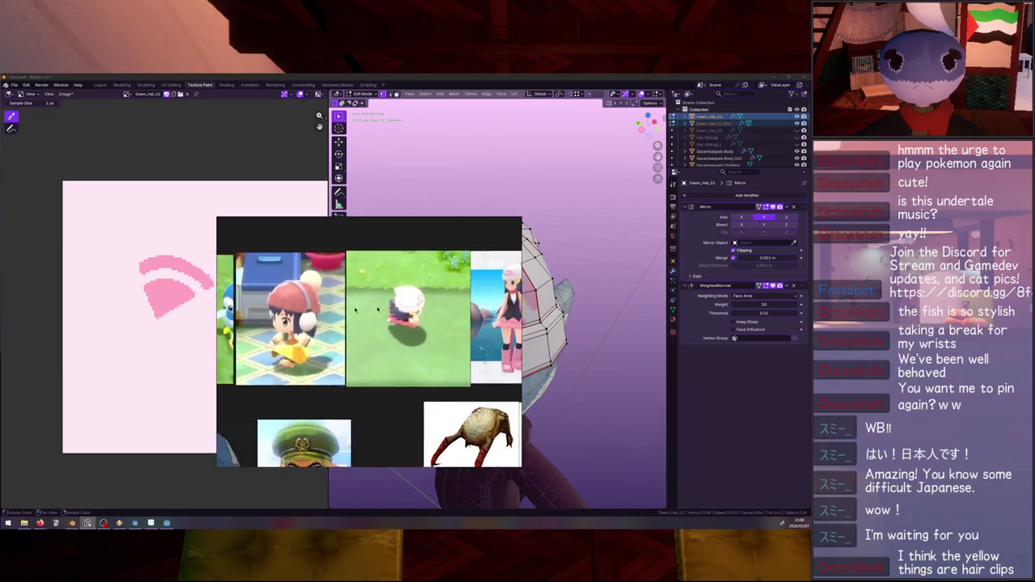
scroll(376, 309, up, 1)
scroll(377, 309, up, 2)
scroll(377, 308, up, 2)
drag(436, 306, 242, 288)
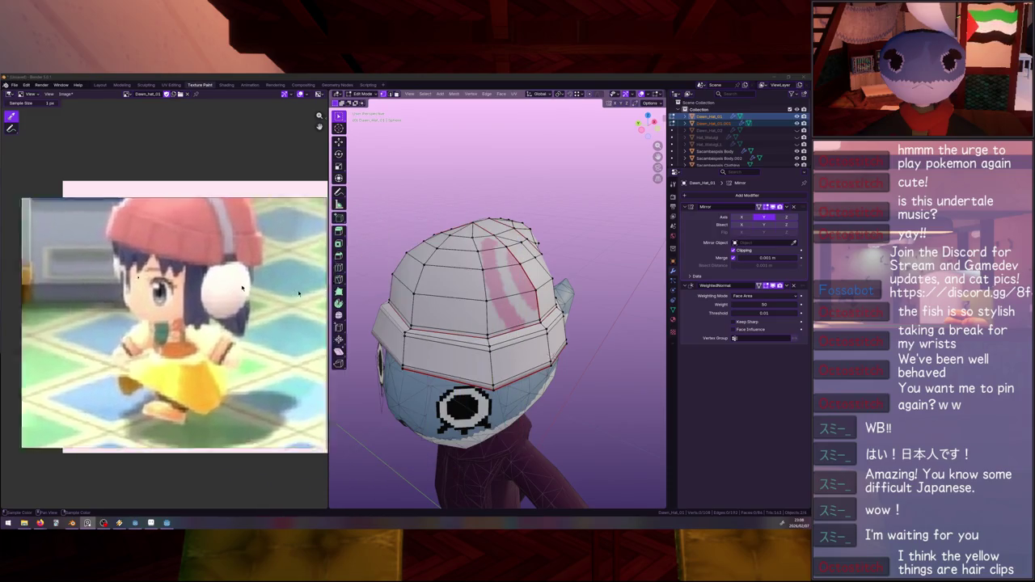
key(alt+Tab)
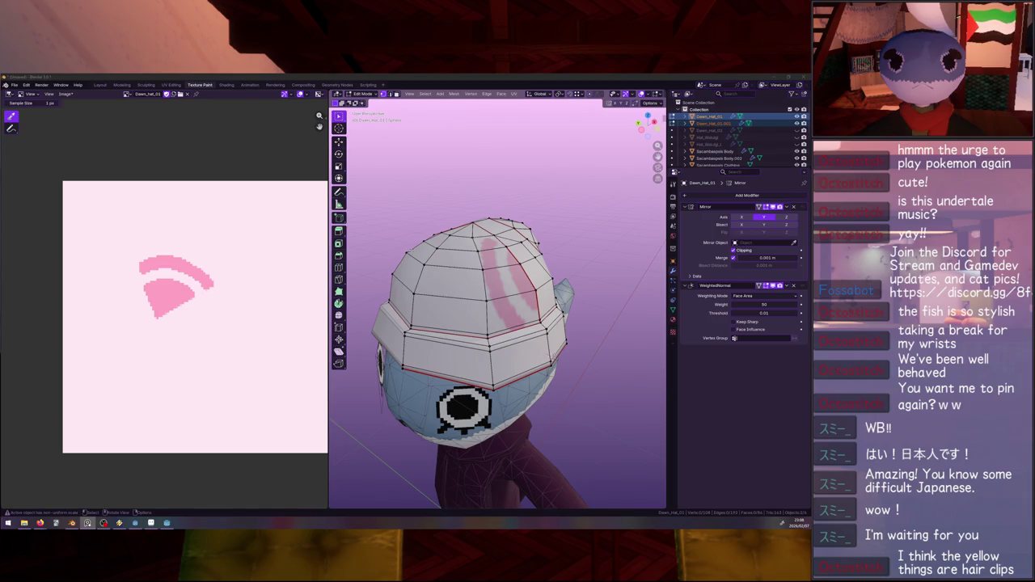
scroll(498, 323, down, 2)
mouse_move(497, 323)
middle_down()
mouse_move(533, 307)
mouse_move(444, 336)
middle_up()
scroll(497, 323, up, 3)
key(alt+Tab)
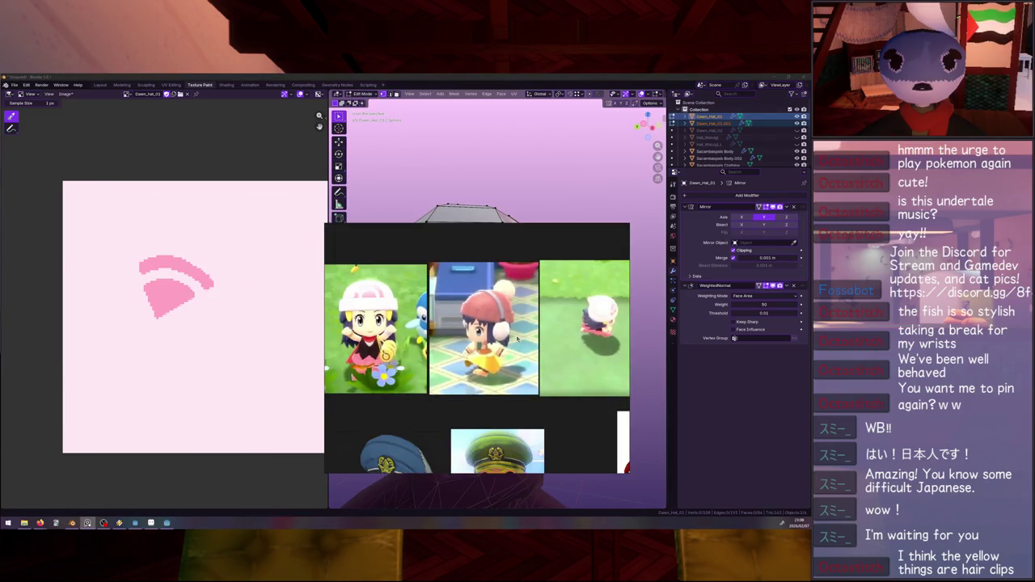
scroll(458, 319, down, 5)
scroll(583, 337, up, 3)
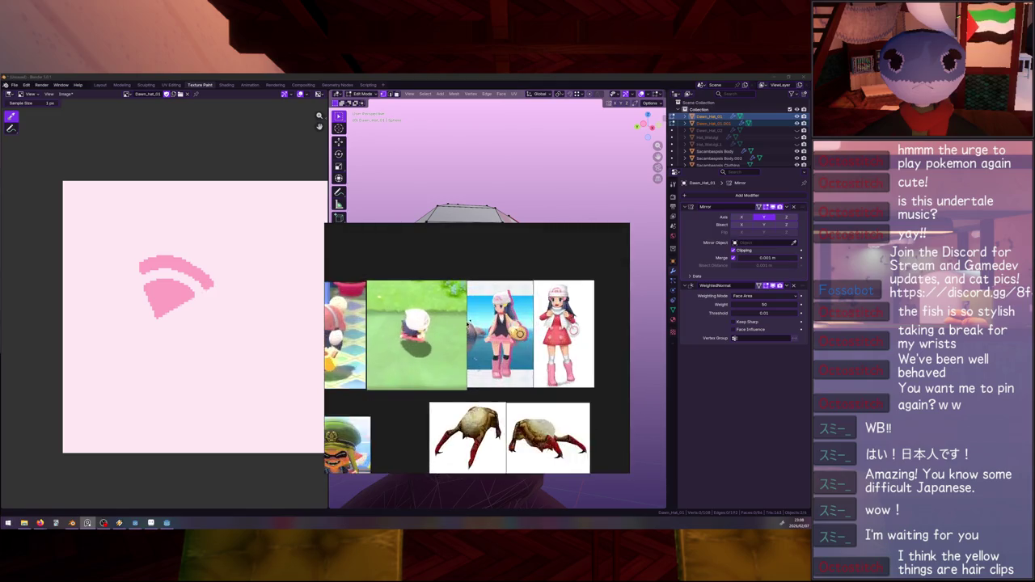
scroll(525, 324, up, 3)
scroll(478, 306, up, 2)
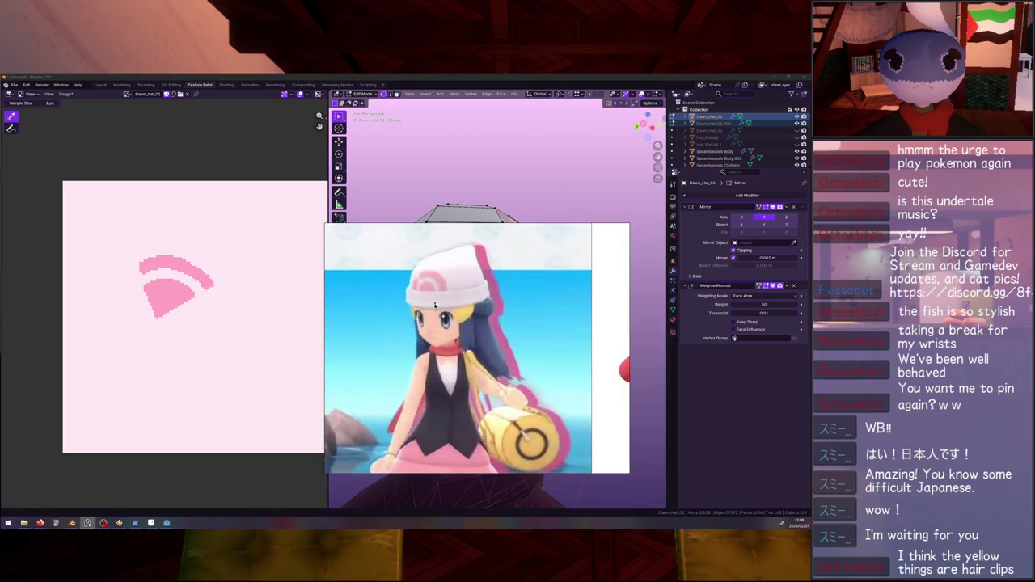
scroll(519, 345, down, 2)
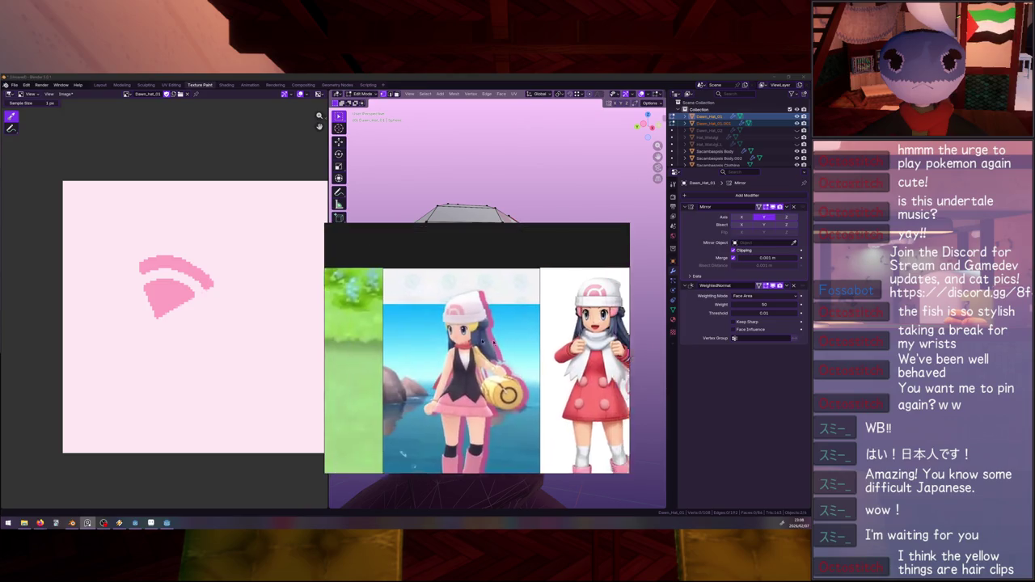
scroll(519, 346, down, 2)
scroll(485, 340, up, 2)
scroll(497, 372, down, 2)
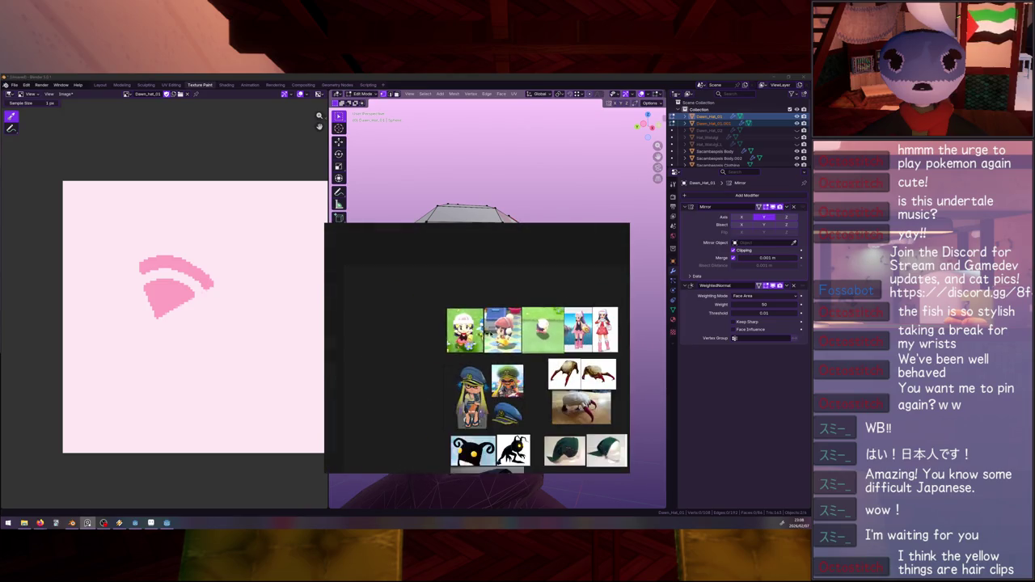
mouse_move(477, 347)
mouse_down()
mouse_move(153, 307)
mouse_move(0, 308)
mouse_up()
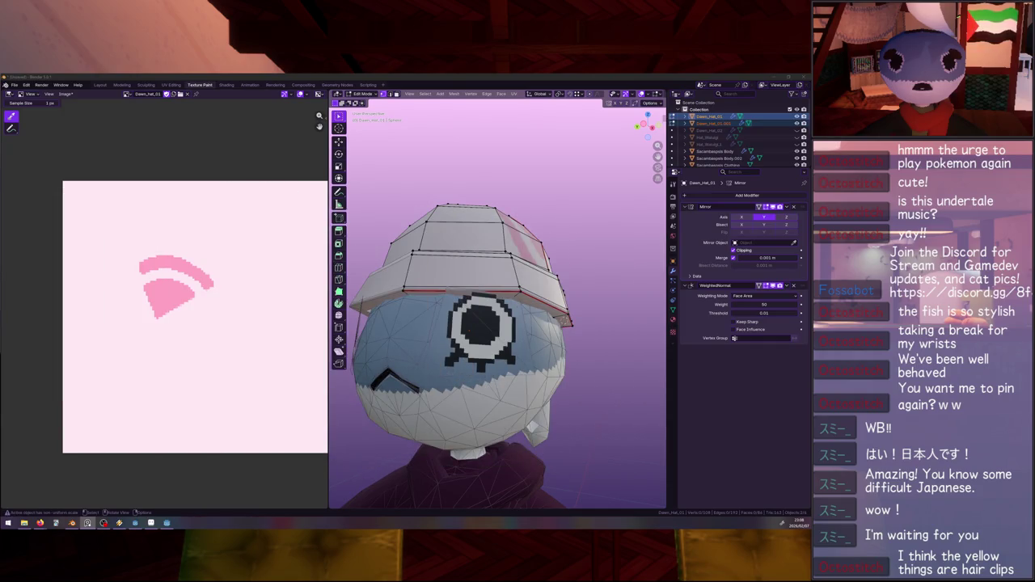
Frame and orbit the whole character, then leave the hat's Edit Mode
key(shift+alt+z)
scroll(497, 323, down, 3)
mouse_move(498, 323)
middle_down()
mouse_move(566, 331)
mouse_move(517, 331)
mouse_move(557, 323)
mouse_move(503, 247)
middle_up()
scroll(555, 340, up, 3)
key(shift+alt+z)
scroll(477, 212, down, 3)
key(ctrl+Tab)
key(Tab)
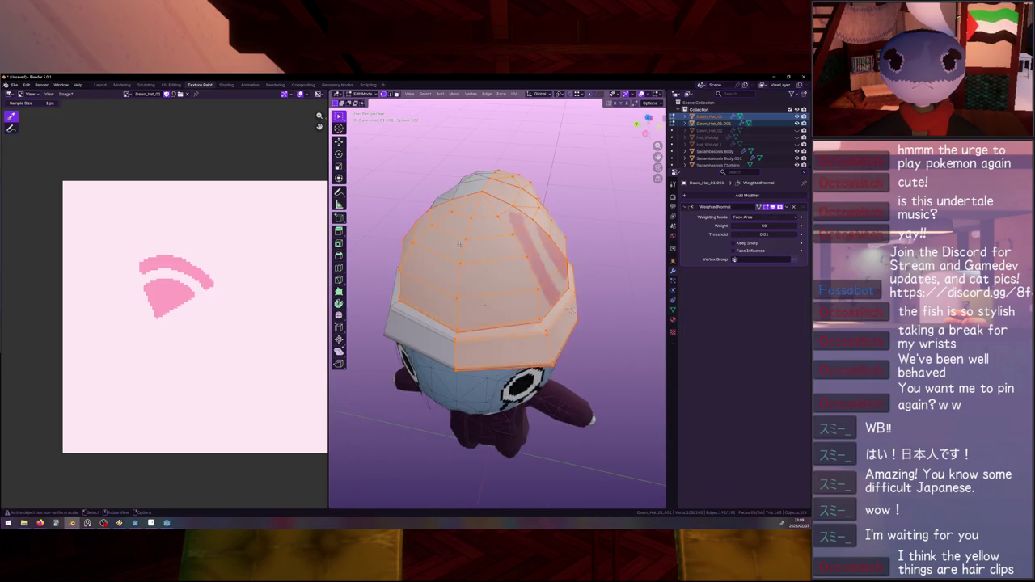
Put the Dawn_hat_01.001 copy in Texture Paint mode and orbit to inspect its stripe
click(481, 261)
key(ctrl+Tab)
click(480, 260)
key(ctrl+Tab)
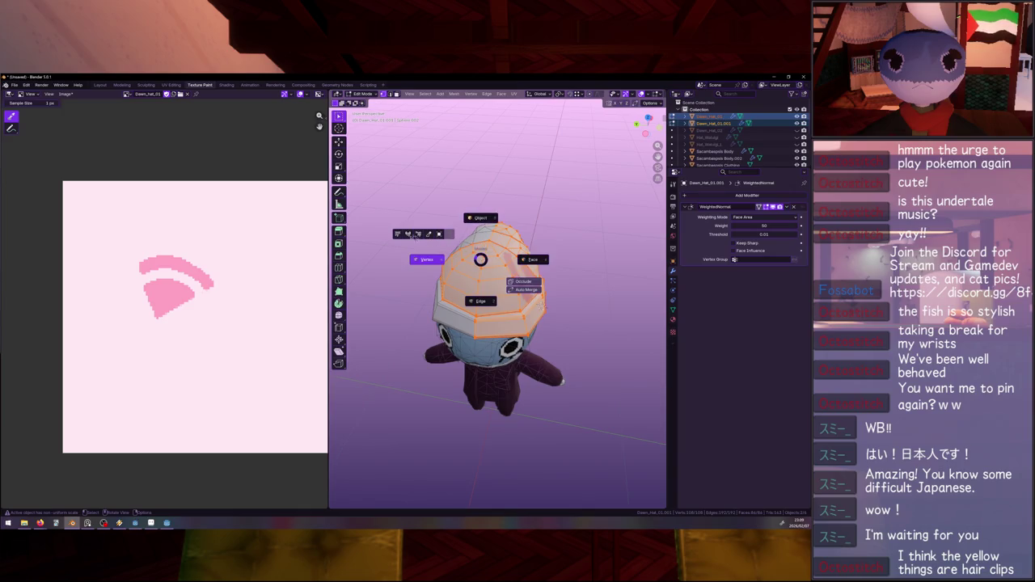
key(ctrl+Tab)
middle_drag(485, 267, 453, 242)
drag(446, 267, 542, 214)
mouse_move(543, 214)
middle_down()
mouse_move(530, 228)
mouse_move(452, 230)
middle_up()
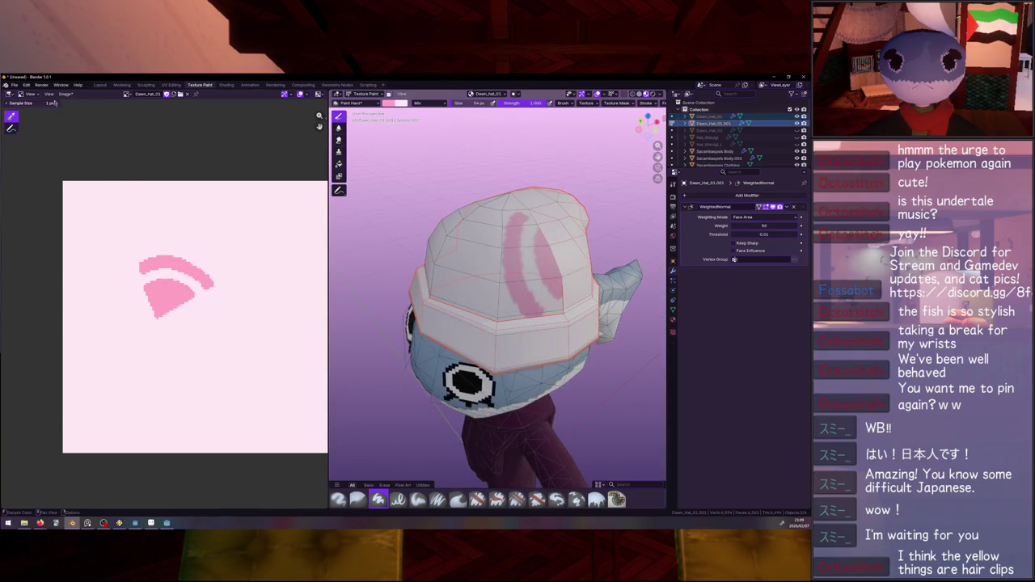
Set the left panel to Image Editor, widen the 3D view, then change it to UV Editor
click(9, 94)
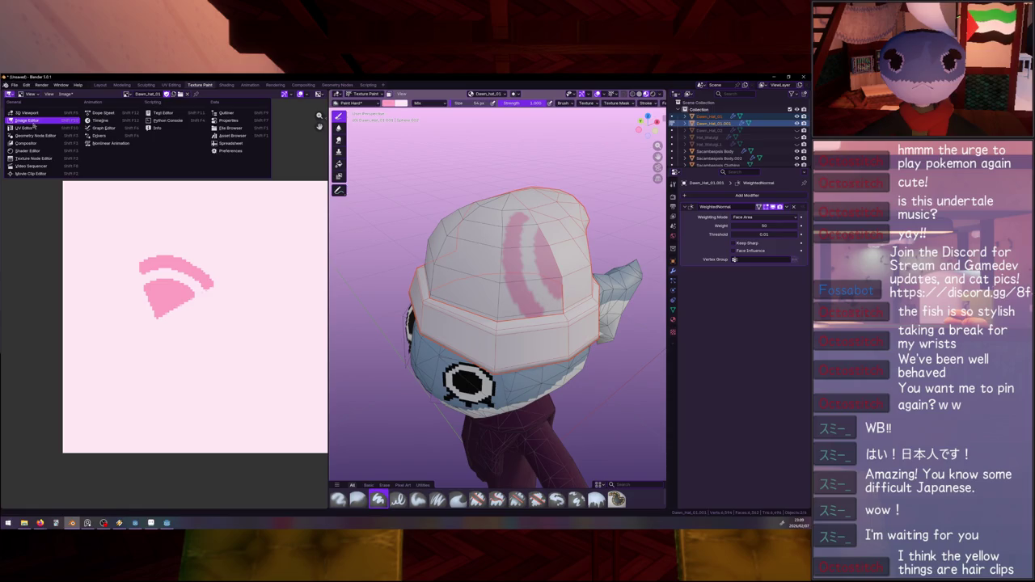
click(32, 123)
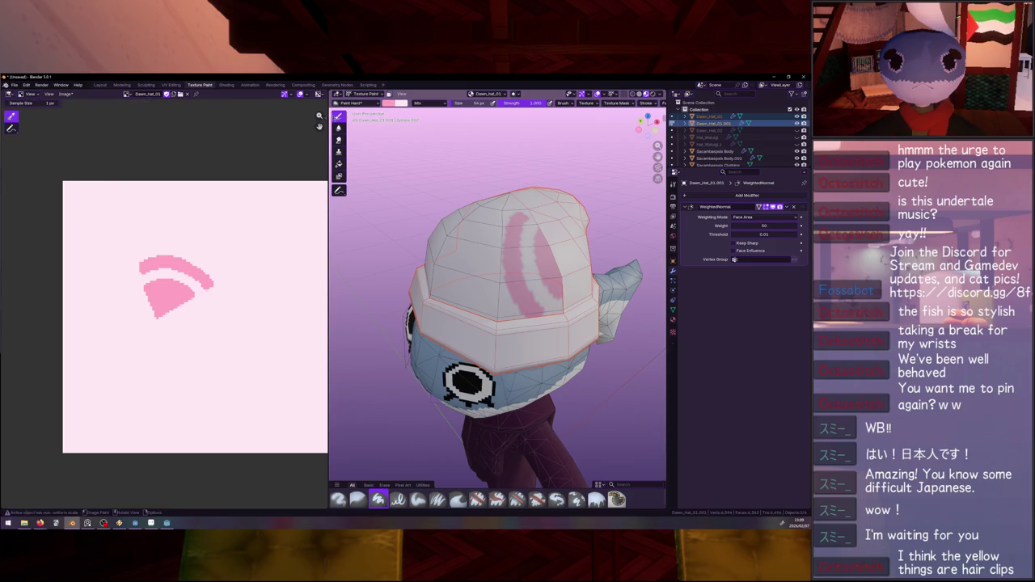
mouse_move(329, 114)
mouse_down()
mouse_move(232, 118)
mouse_move(323, 117)
mouse_up()
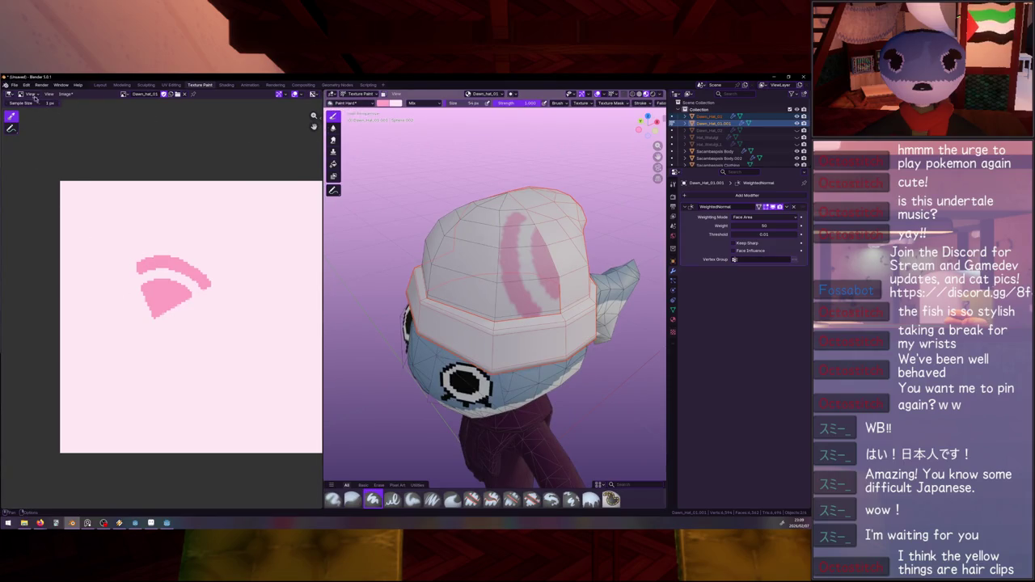
key(ctrl+Tab)
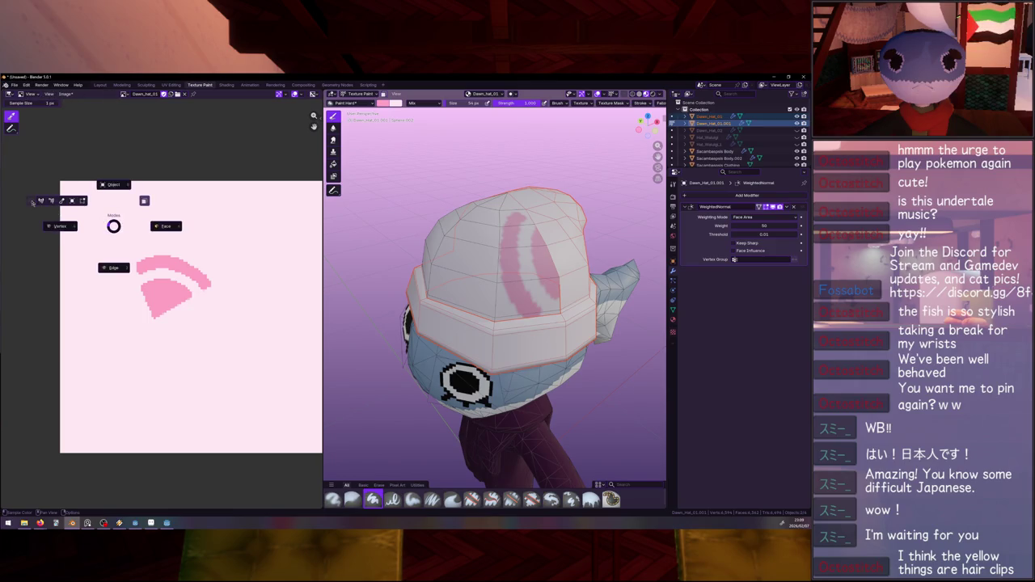
key(Escape)
click(27, 94)
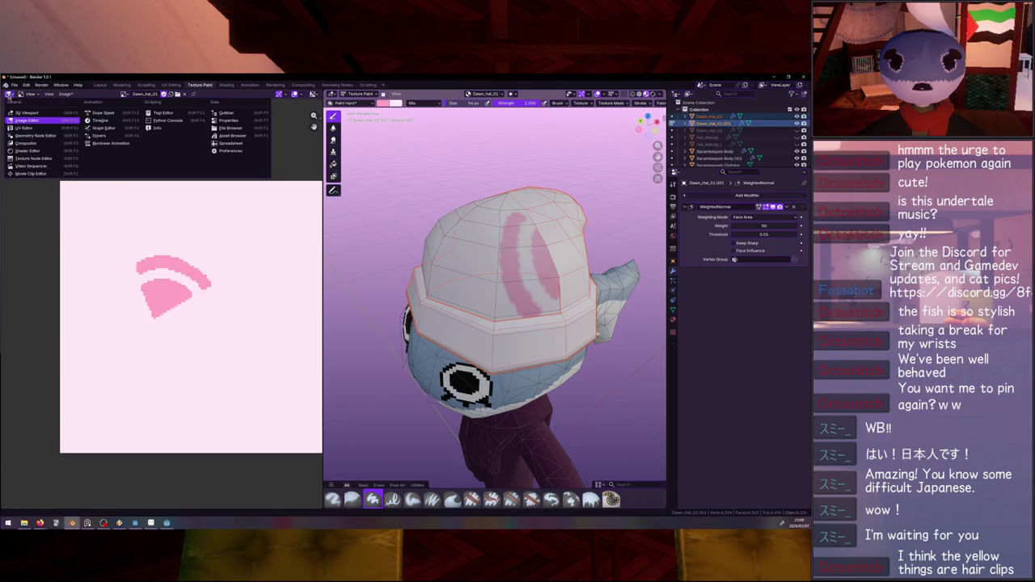
click(40, 129)
key(ctrl+Tab)
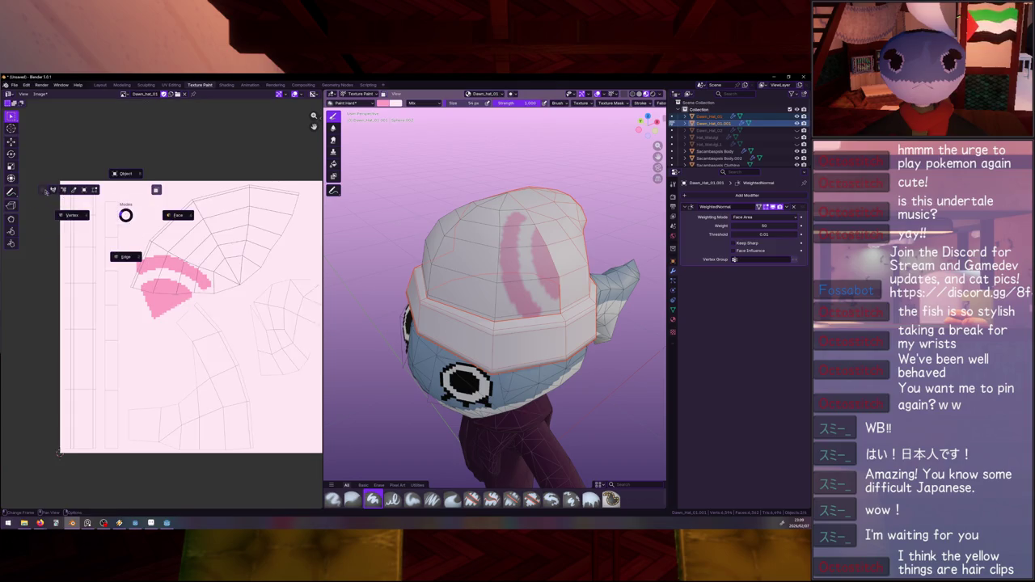
Turn the left panel back into an Image Editor set to Paint mode
key(Escape)
click(11, 93)
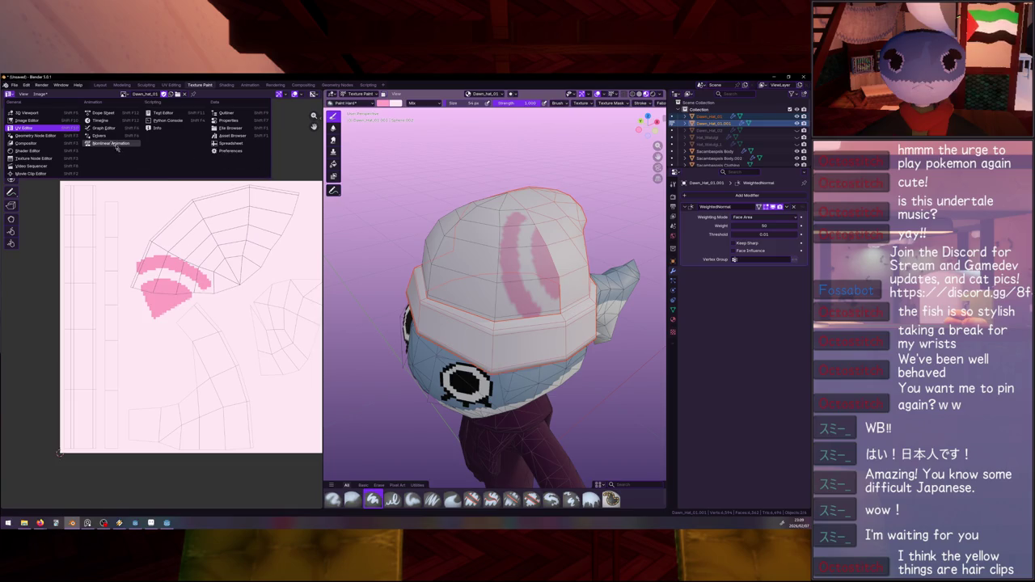
click(26, 120)
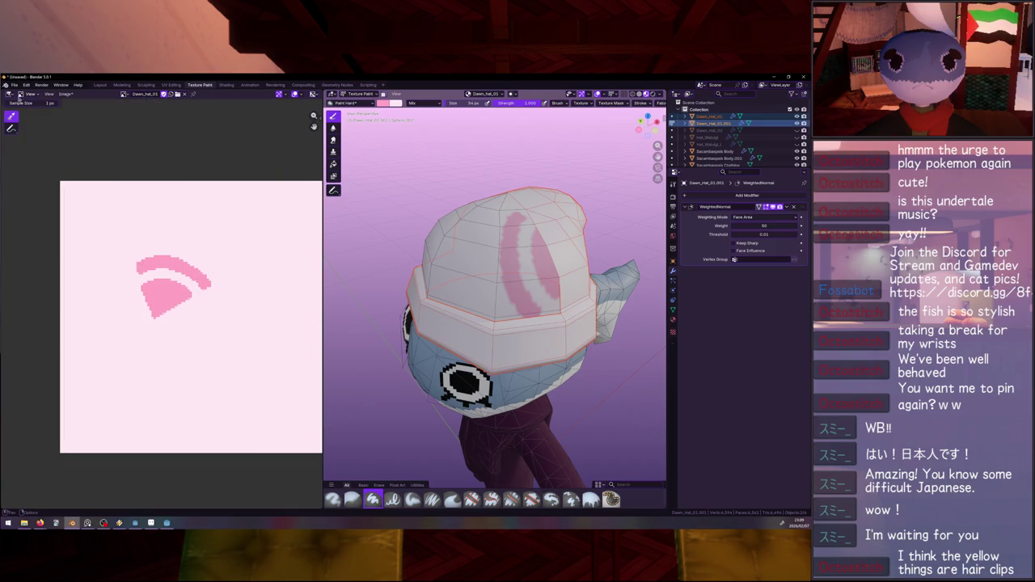
click(24, 94)
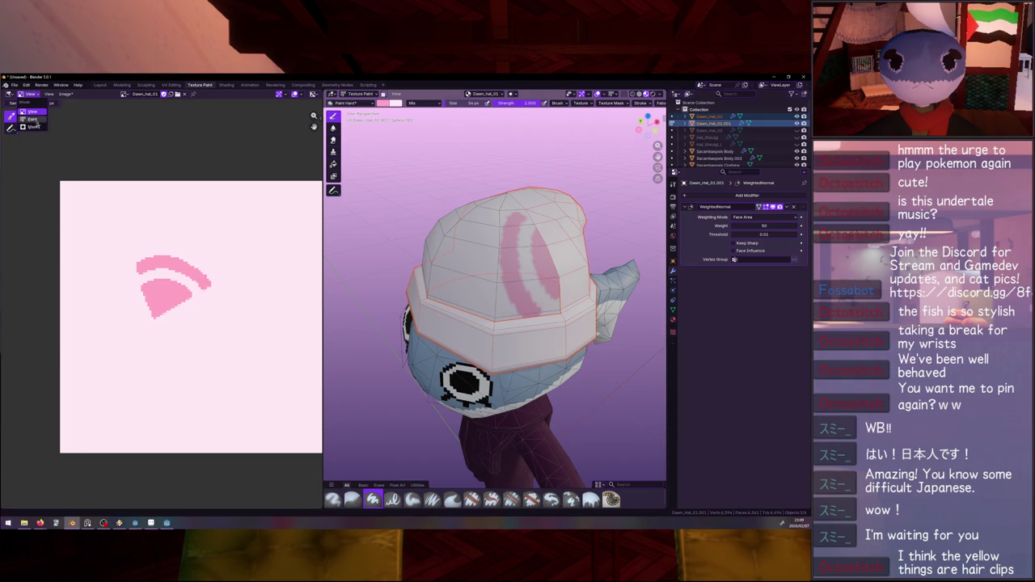
click(32, 119)
Bring the whole hat texture into view, test a pink dab, then undo it
middle_drag(178, 263, 154, 253)
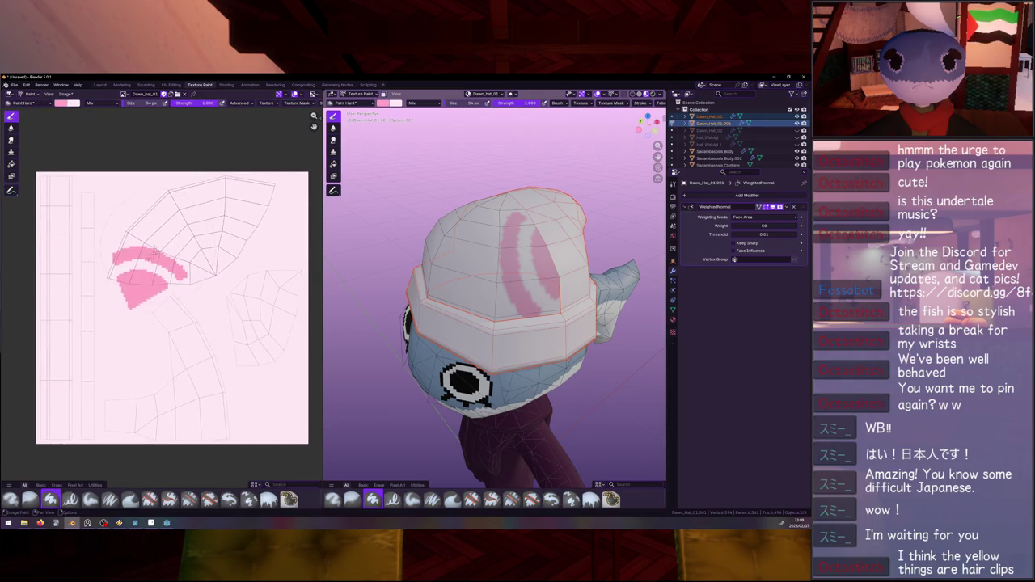
click(138, 265)
key(ctrl+z)
key(ctrl+z)
mouse_move(518, 242)
middle_down()
mouse_move(546, 236)
mouse_move(485, 239)
middle_up()
scroll(450, 241, up, 3)
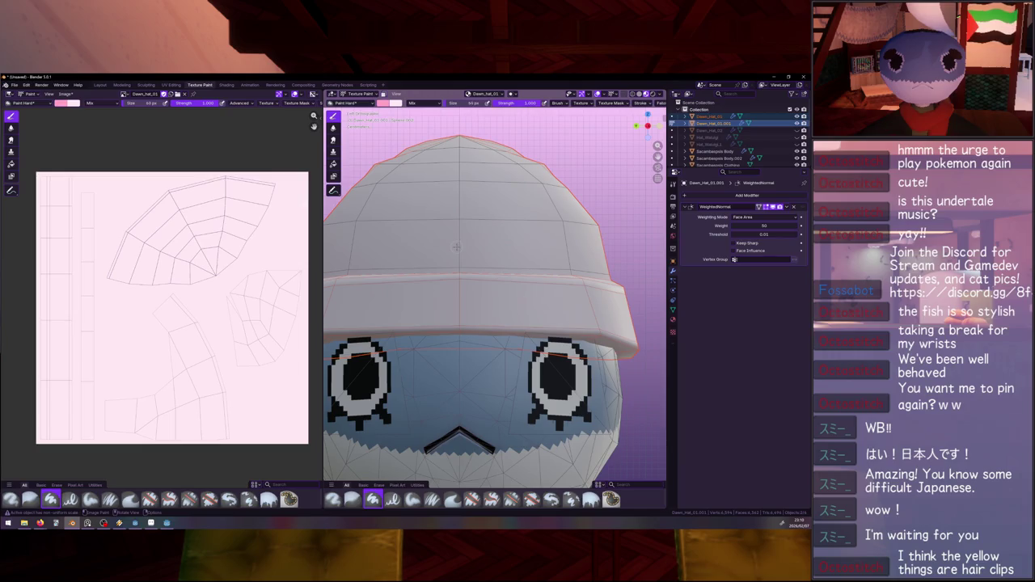
key(bracketright)
key(bracketright)
key(bracketright)
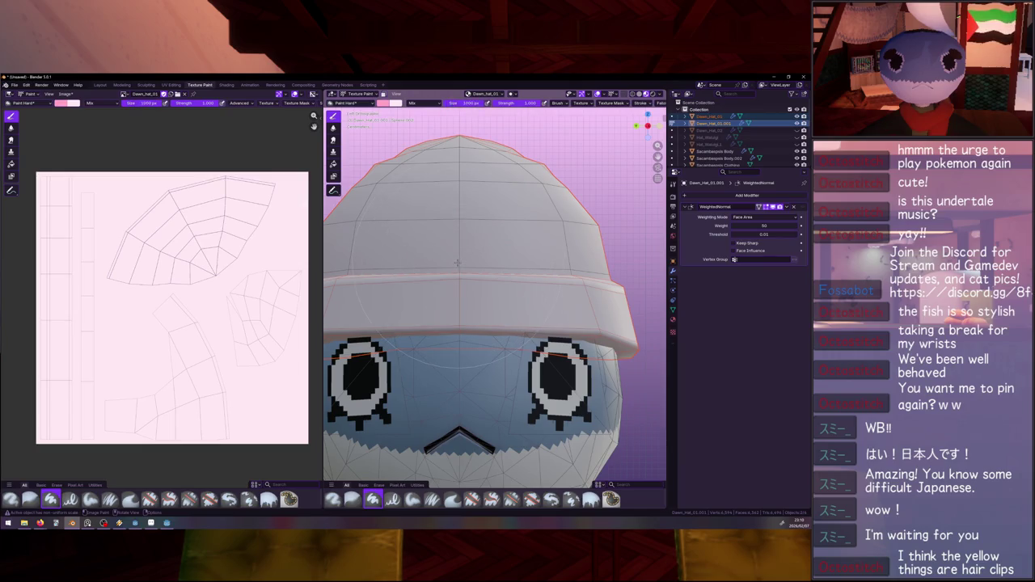
key(bracketleft)
click(458, 269)
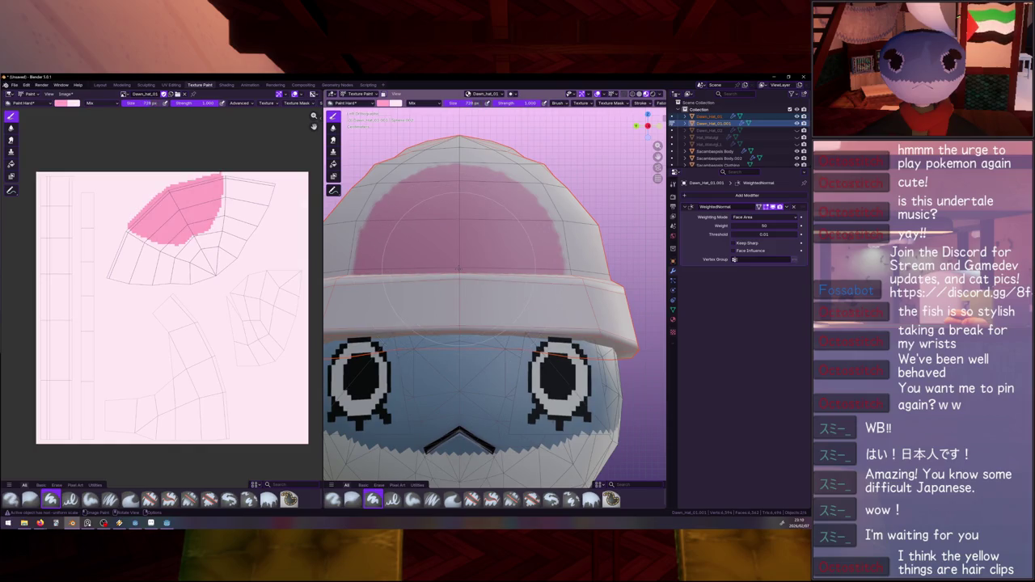
click(458, 268)
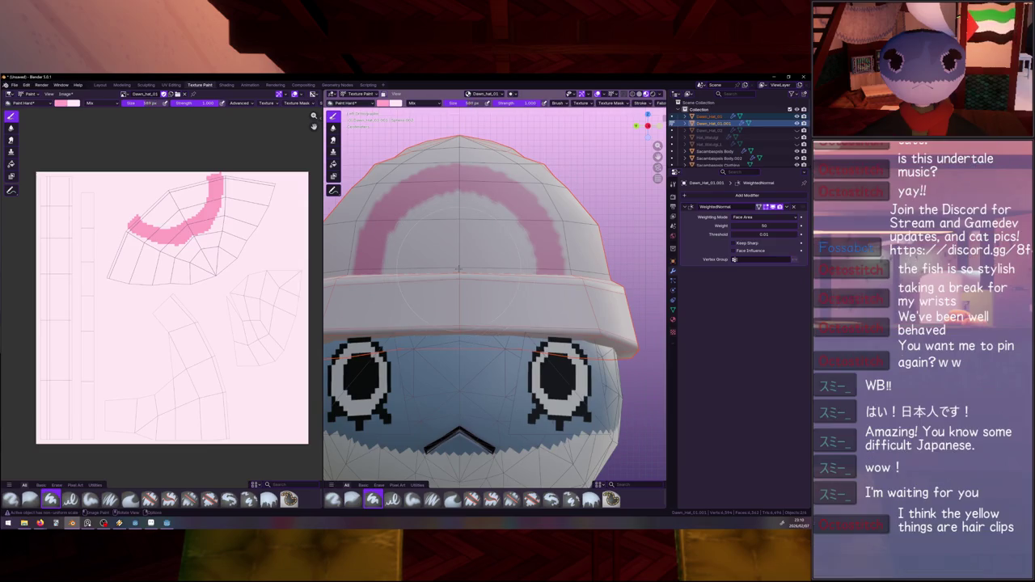
click(458, 268)
scroll(458, 268, down, 4)
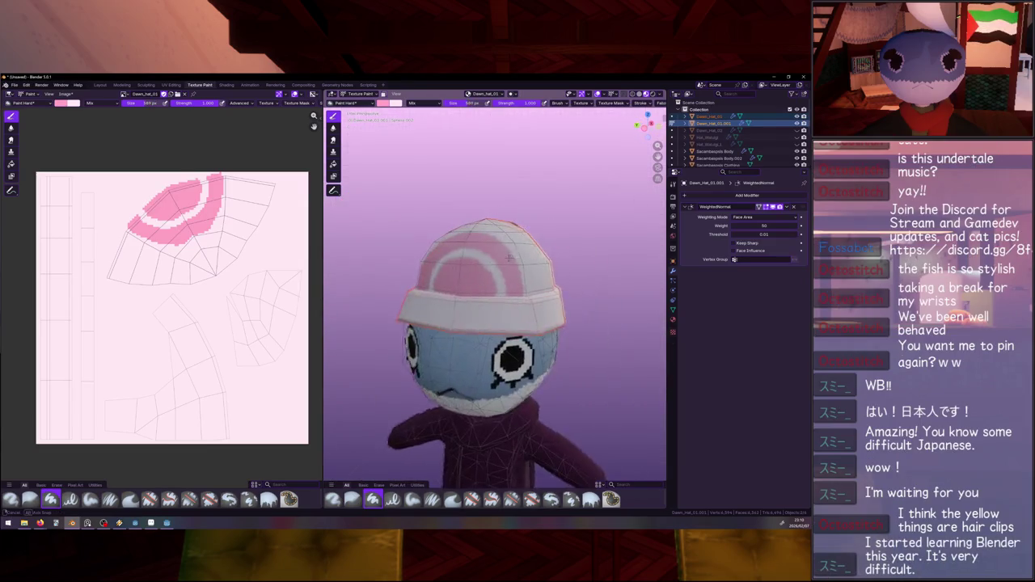
scroll(459, 268, up, 4)
middle_drag(453, 271, 396, 271)
scroll(412, 274, up, 3)
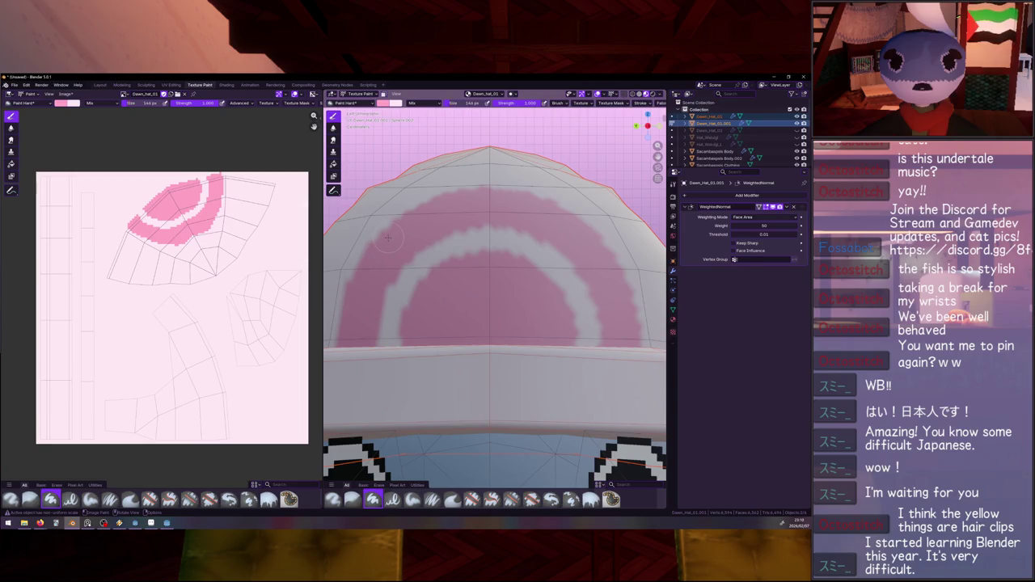
middle_drag(384, 229, 401, 257)
drag(409, 258, 450, 285)
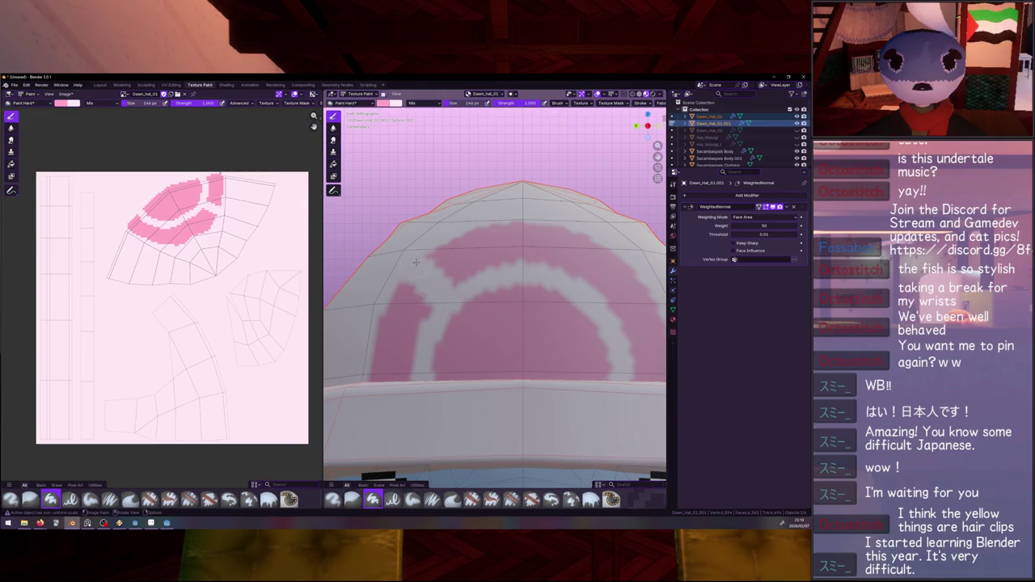
middle_drag(413, 267, 442, 287)
mouse_move(441, 279)
mouse_down()
mouse_move(419, 317)
mouse_move(436, 337)
mouse_up()
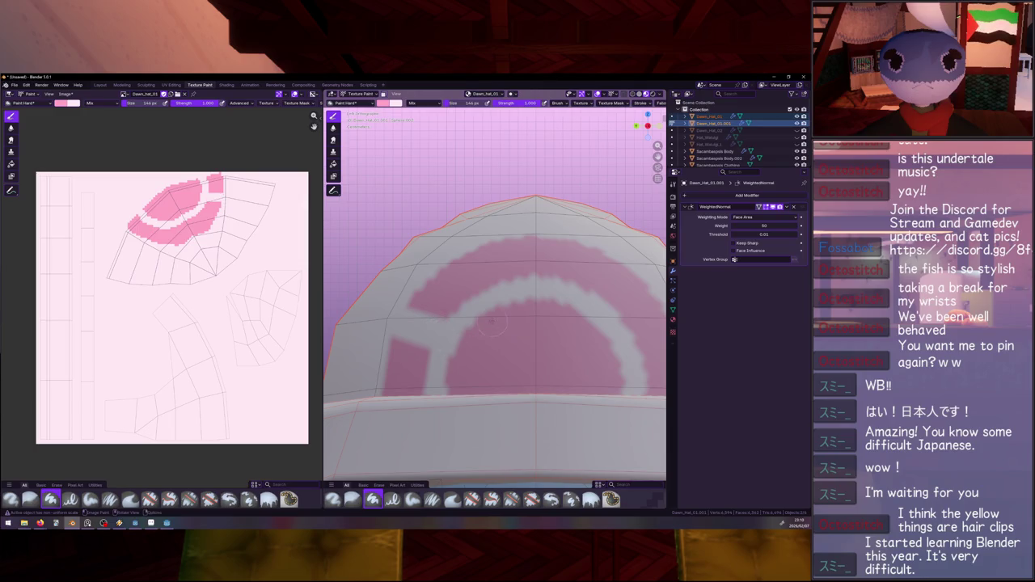
middle_drag(438, 332, 492, 327)
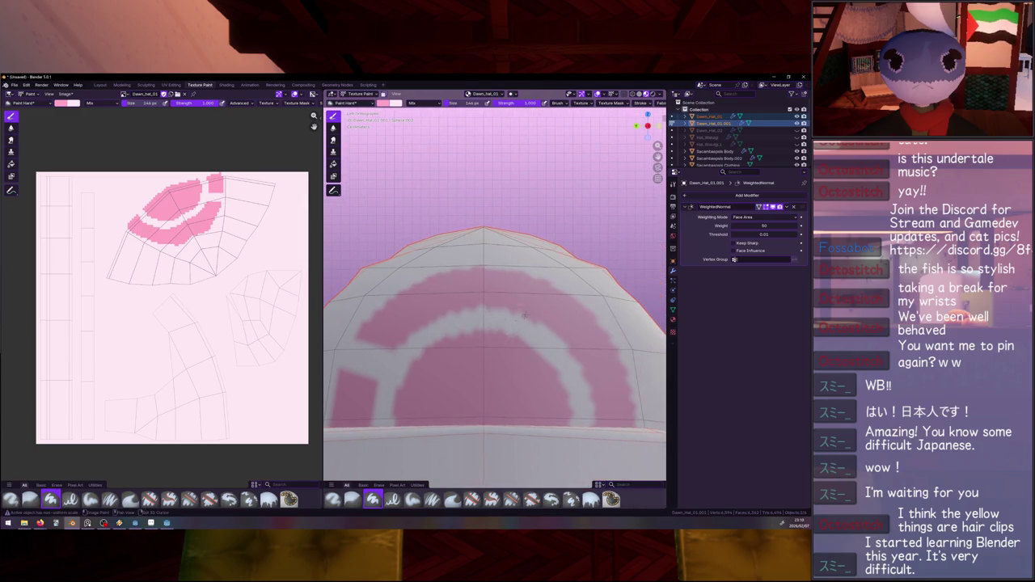
scroll(524, 314, down, 5)
mouse_move(524, 311)
middle_down()
mouse_move(525, 283)
mouse_move(531, 334)
mouse_move(476, 326)
middle_up()
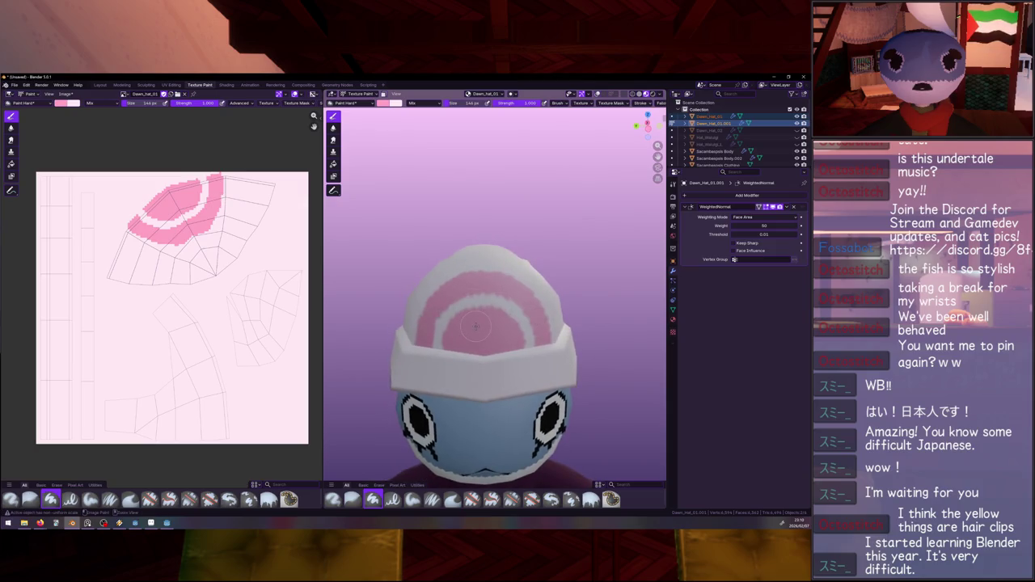
key(ctrl+z)
key(ctrl+z)
key(ctrl+z)
key(ctrl+z)
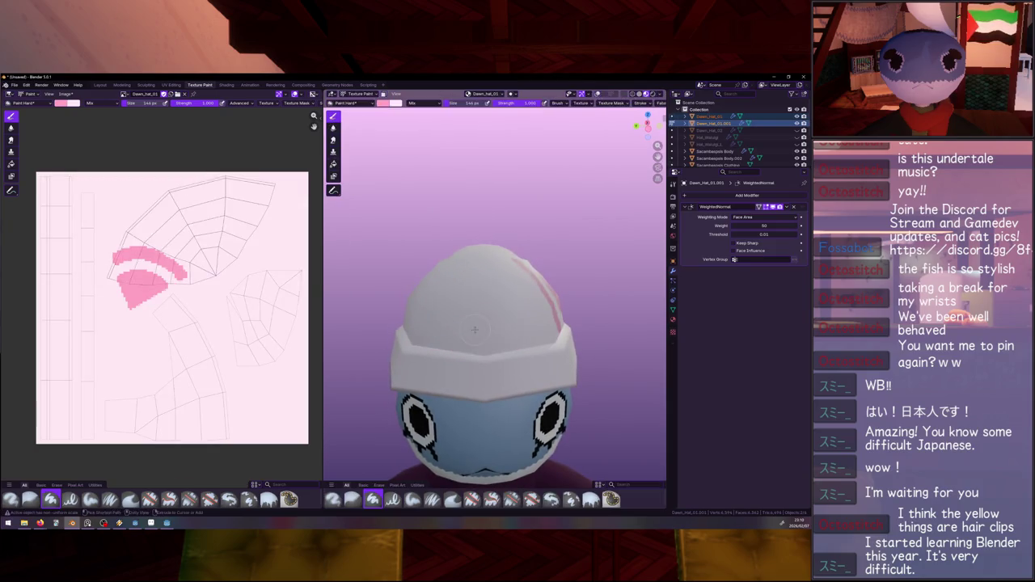
key(ctrl+z)
key(ctrl+z)
key(ctrl+z)
key(ctrl+z)
key(ctrl+z)
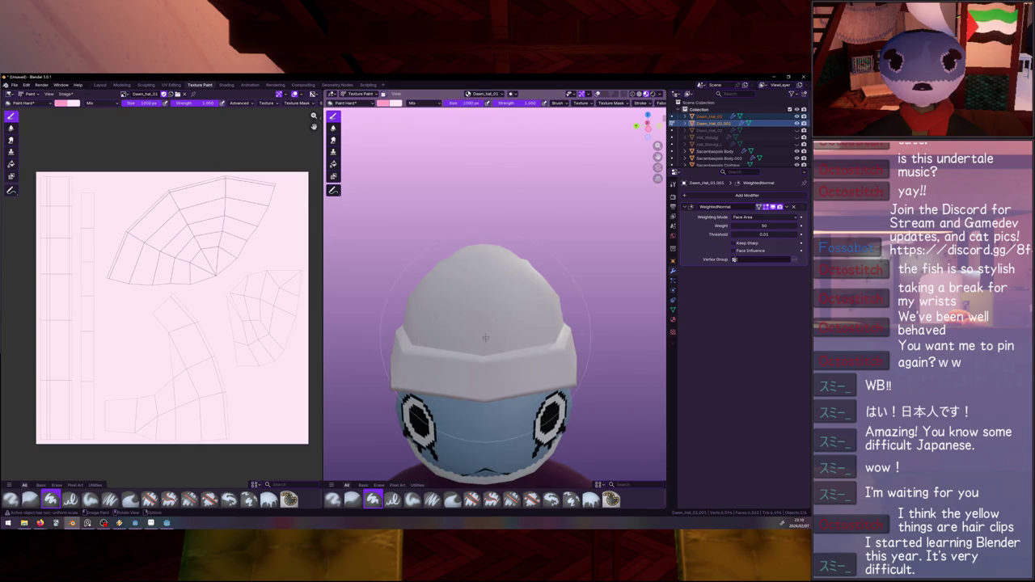
Undo the first pink disc, re-enter Texture Paint with a smaller brush, and fill the hat top pink
click(483, 338)
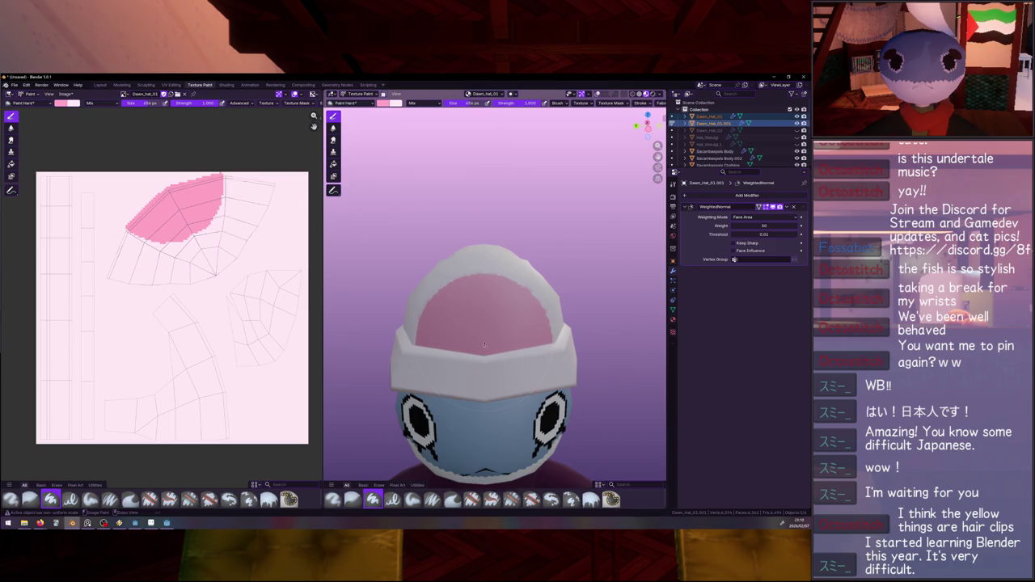
key(ctrl+z)
key(ctrl+z)
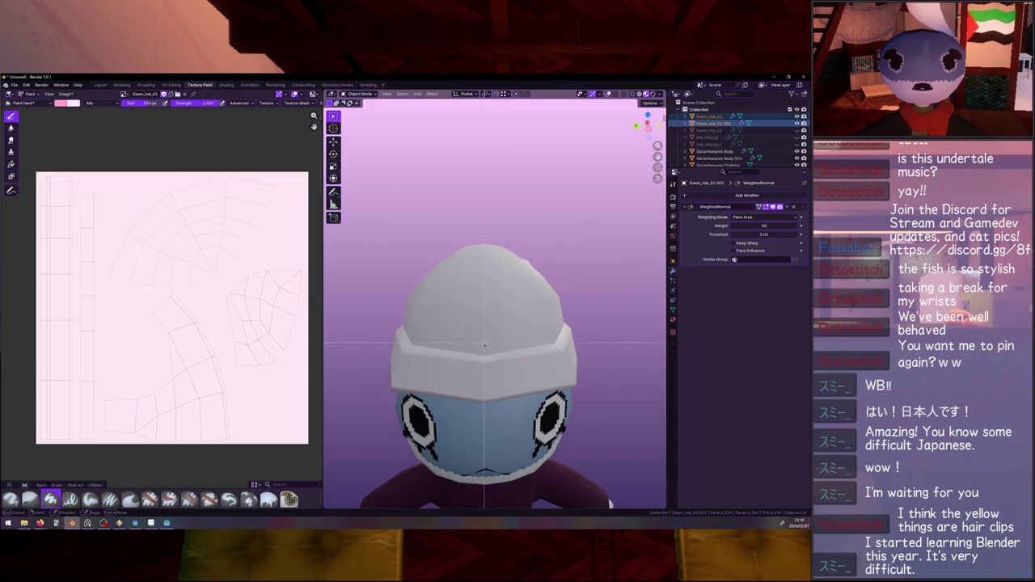
key(ctrl+Tab)
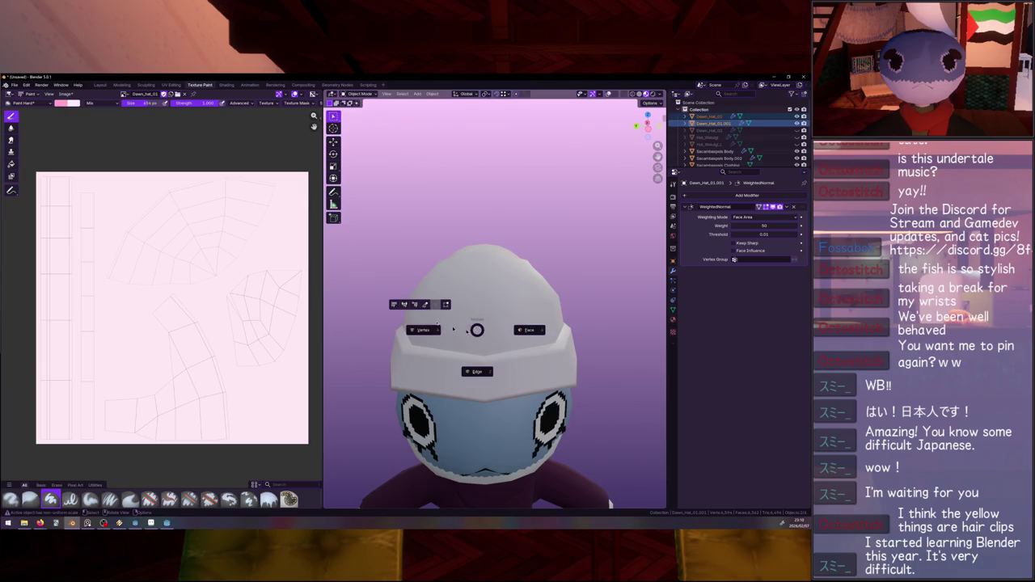
click(394, 305)
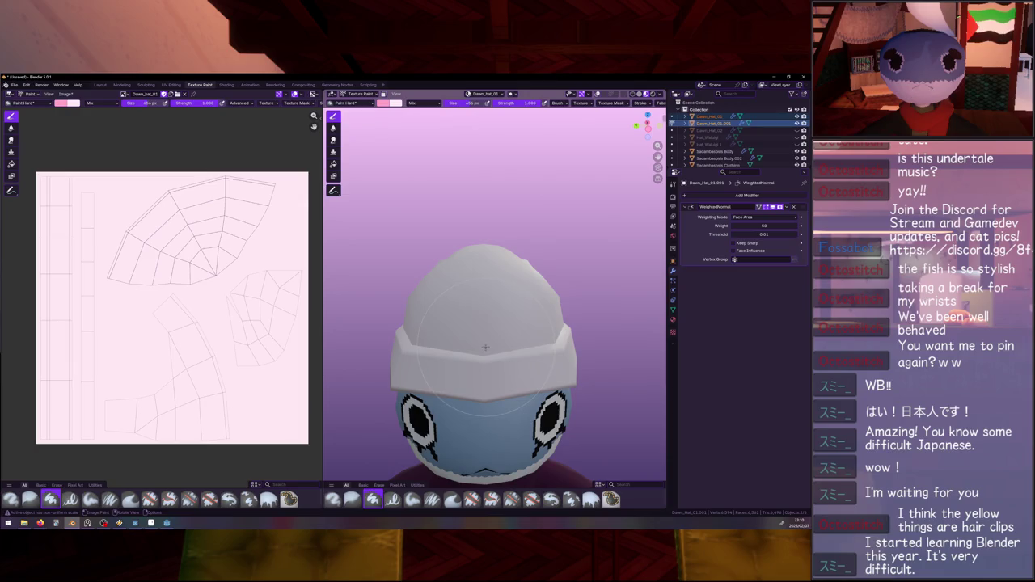
key(bracketleft)
key(bracketleft)
key(bracketleft)
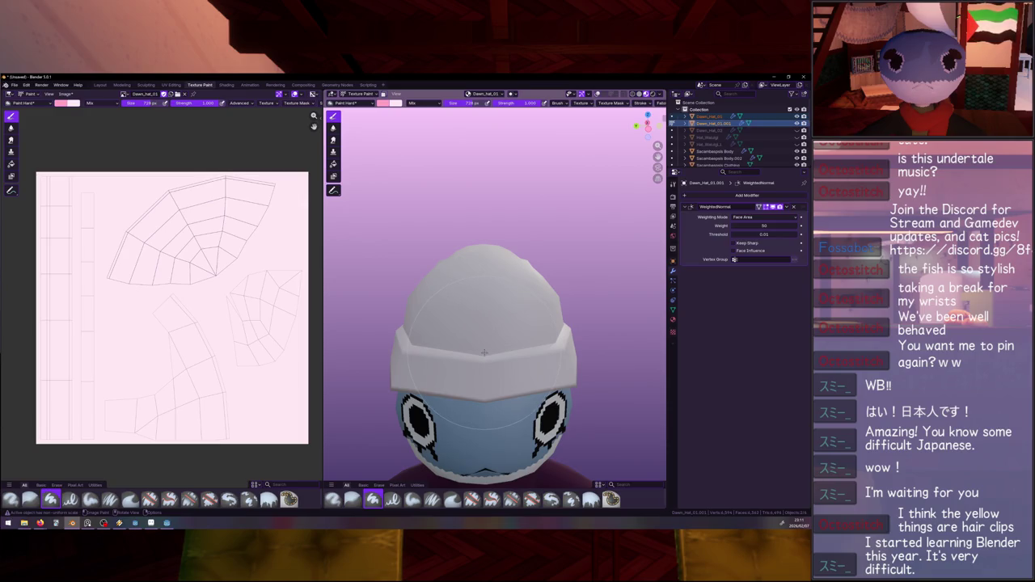
click(484, 352)
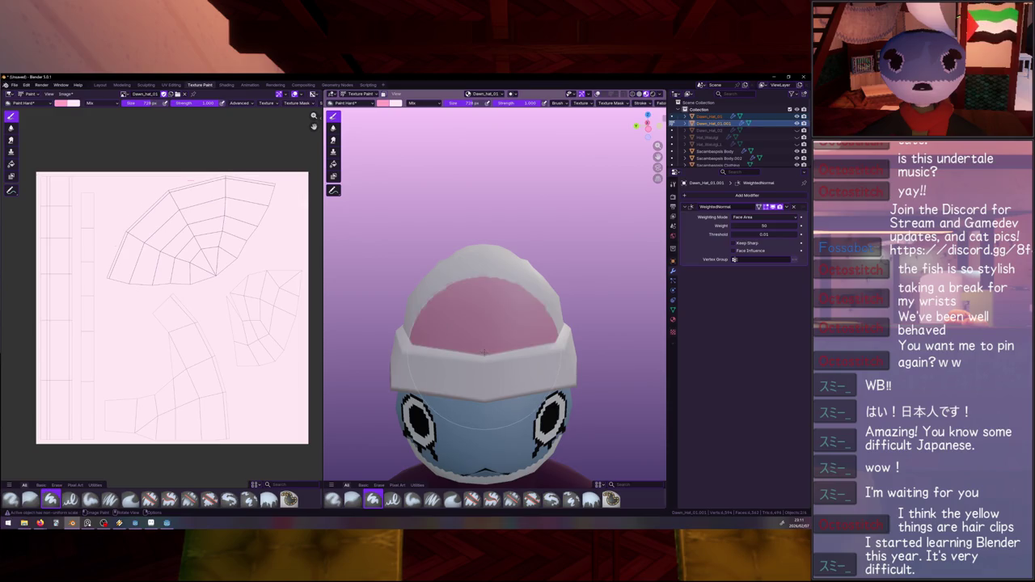
Undo the fill and instead fill the area inside the pink arc with pink
key(ctrl+z)
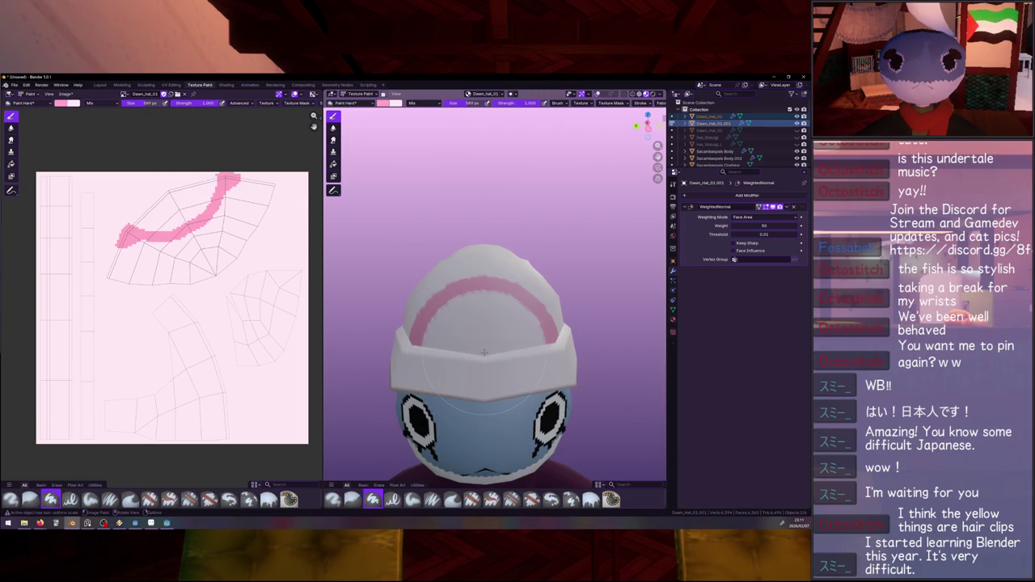
click(484, 352)
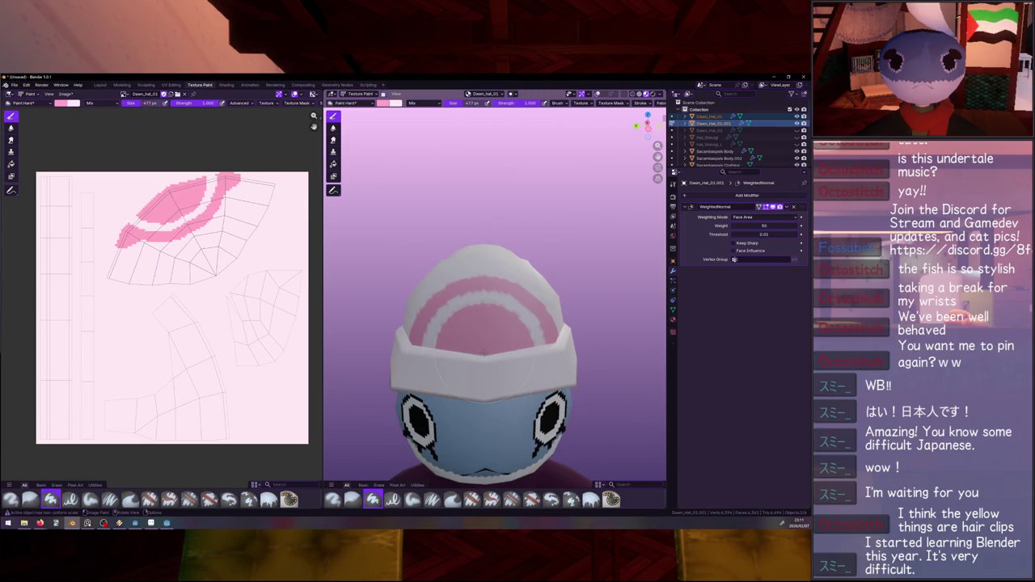
scroll(485, 352, down, 5)
mouse_move(484, 352)
middle_down()
mouse_move(567, 345)
mouse_move(550, 345)
middle_up()
scroll(566, 345, up, 5)
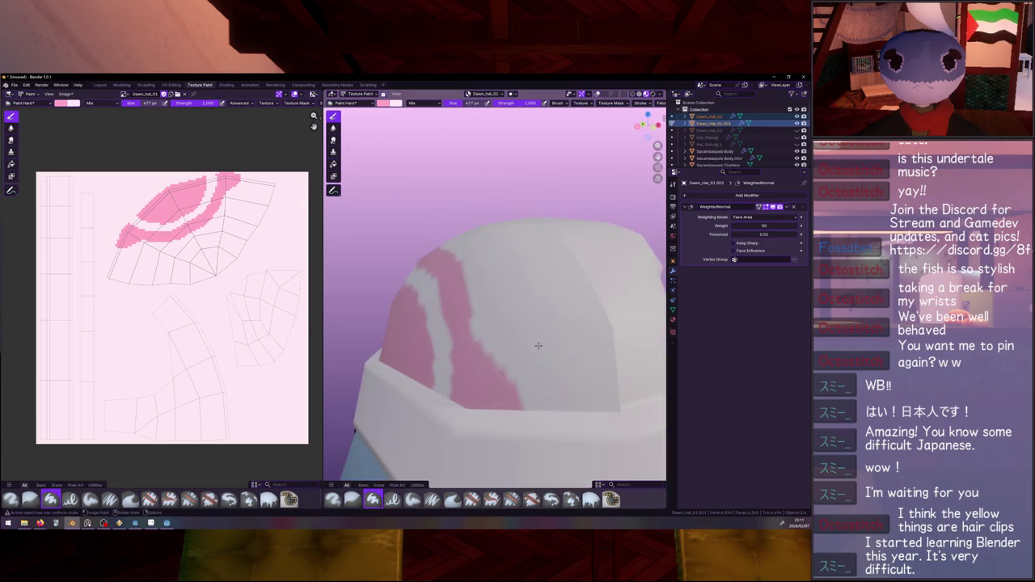
Paint white strokes through the pink to separate the outer stripe ring
click(512, 345)
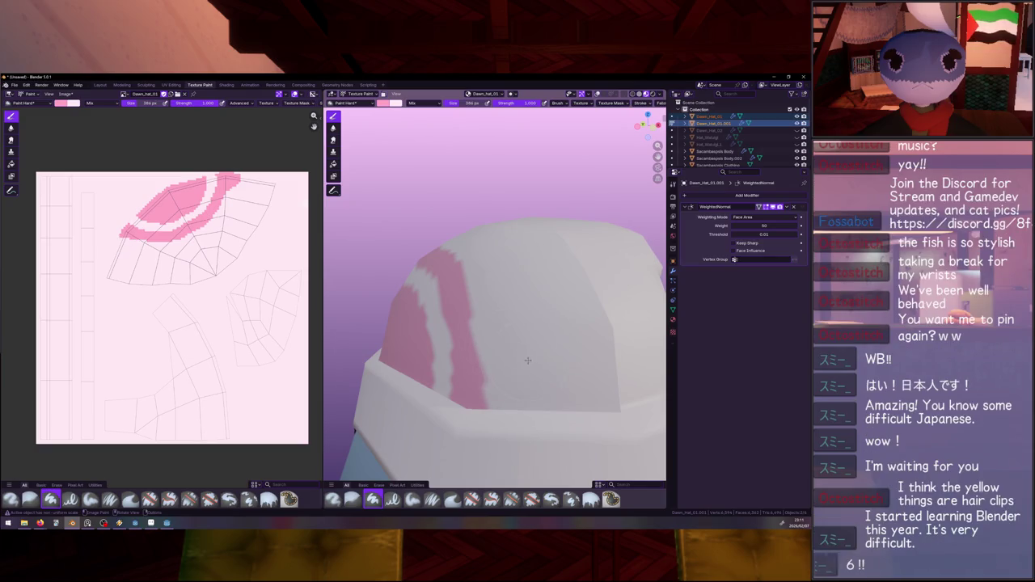
middle_drag(512, 345, 505, 330)
drag(420, 420, 448, 359)
mouse_move(453, 356)
middle_down()
mouse_move(517, 328)
mouse_move(485, 332)
middle_up()
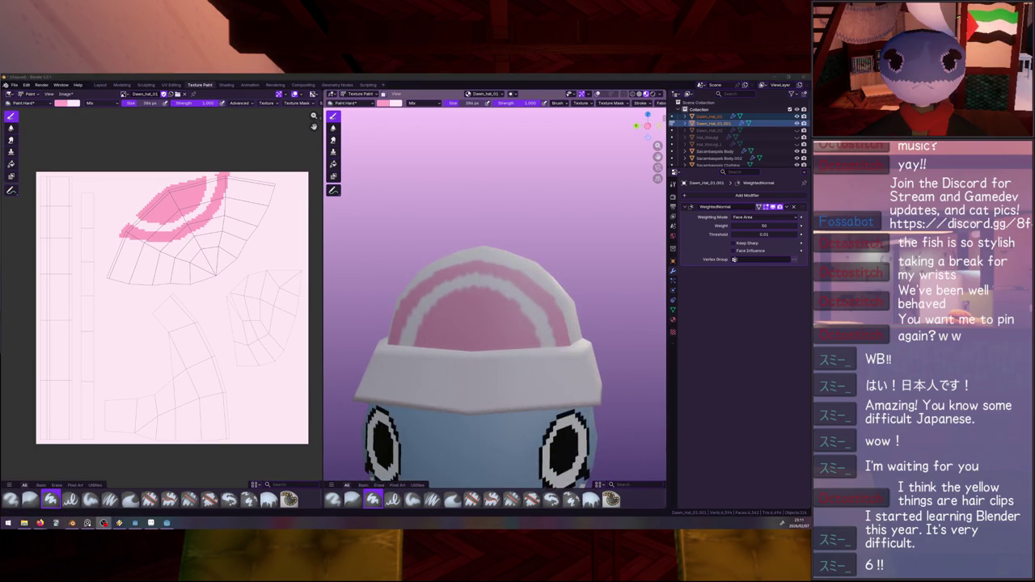
mouse_move(404, 463)
middle_down()
mouse_move(515, 378)
mouse_move(526, 306)
middle_up()
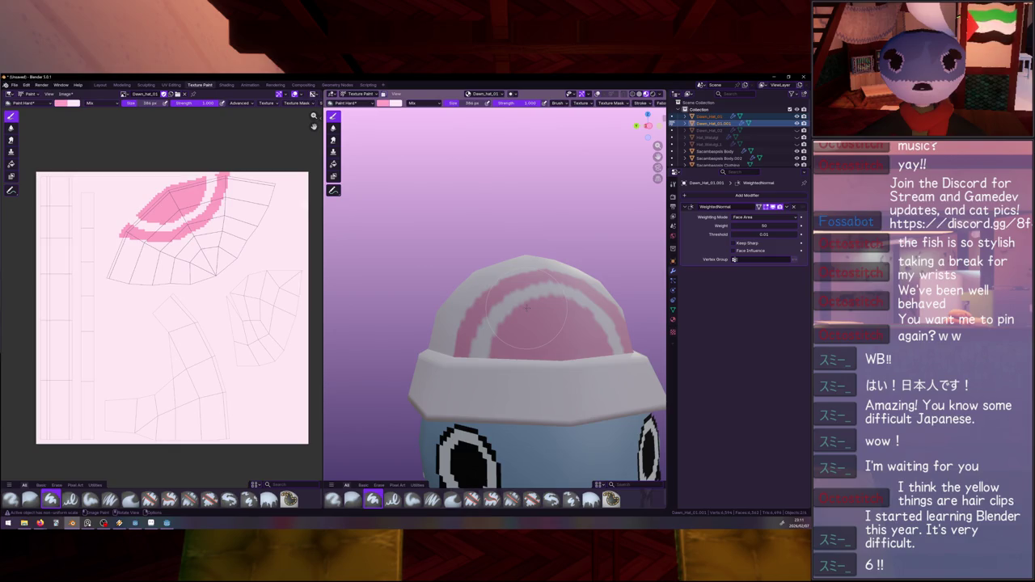
Shrink the brush to 312 px and paint white across the pink stripe
scroll(526, 307, up, 4)
key(f)
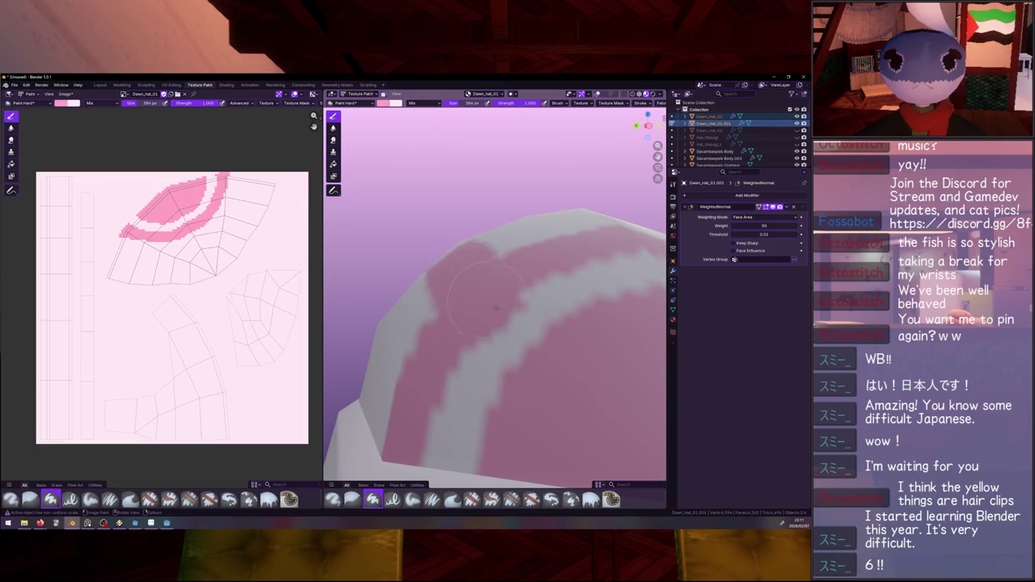
click(496, 308)
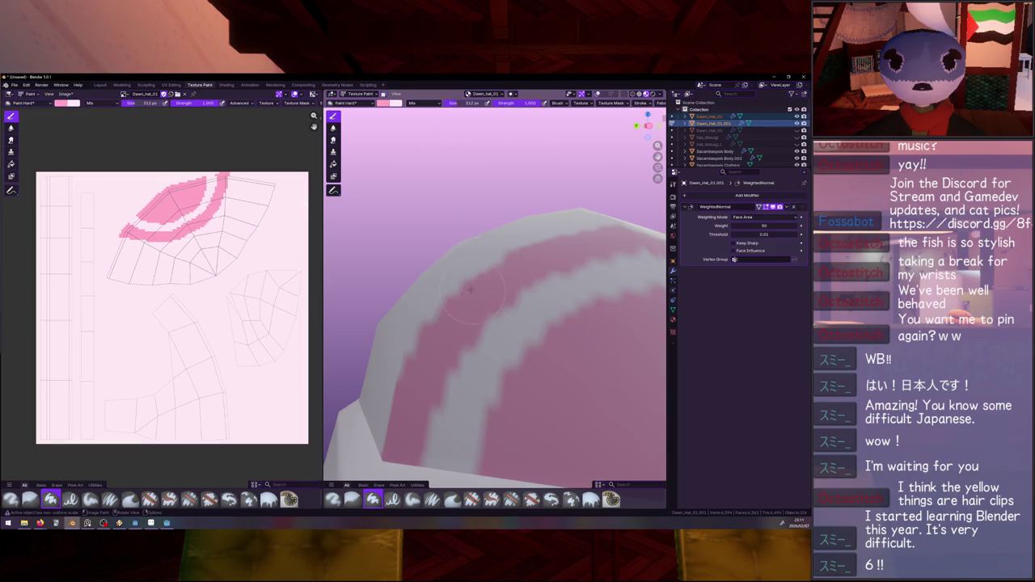
ctrl+drag(470, 290, 485, 307)
mouse_move(475, 298)
middle_down()
mouse_move(493, 332)
mouse_move(454, 322)
middle_up()
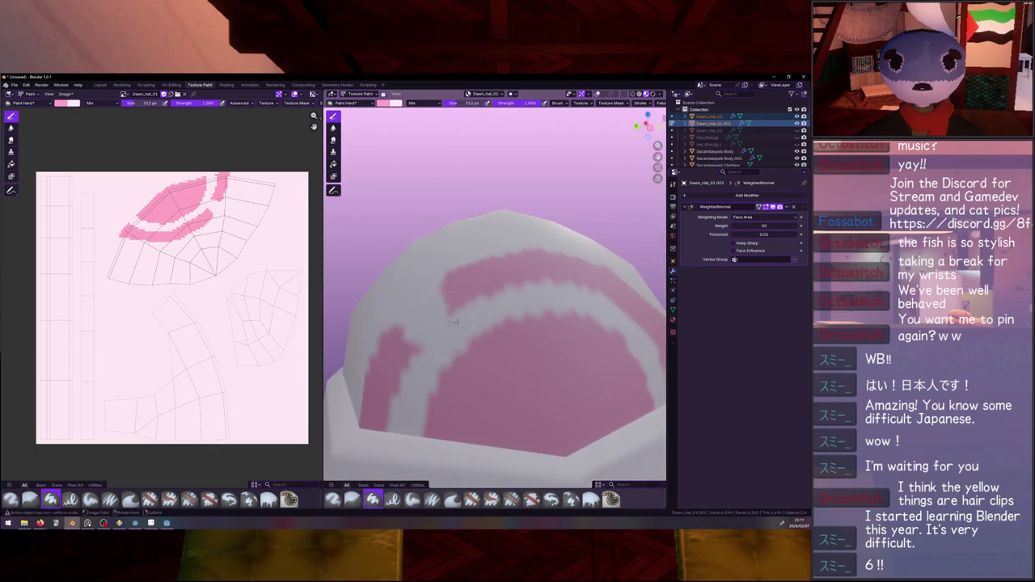
scroll(442, 328, down, 3)
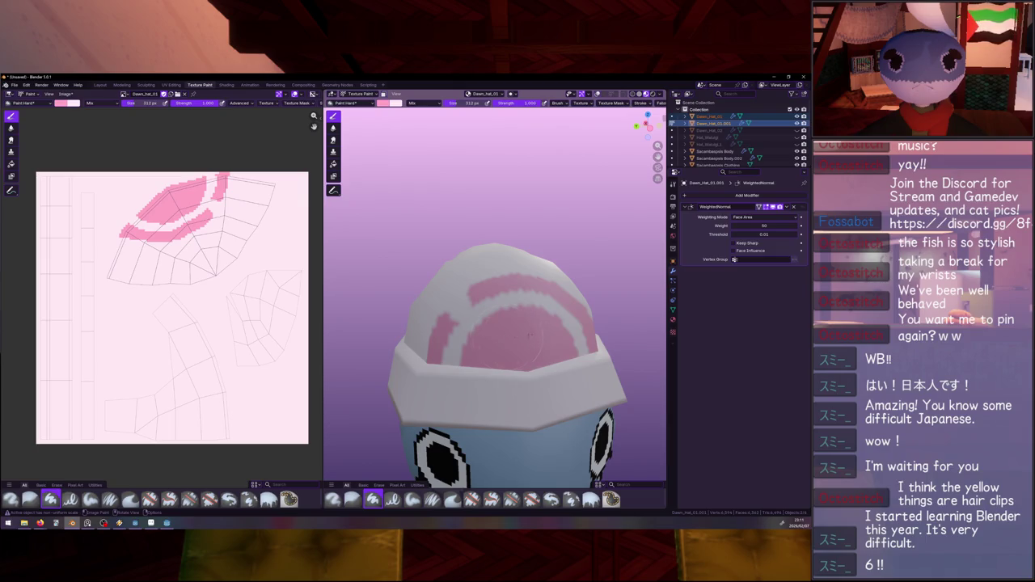
mouse_move(530, 333)
middle_down()
mouse_move(447, 336)
mouse_move(435, 358)
middle_up()
Undo a stray pink bump and paint white over the stripe on the hat's left
key(ctrl+z)
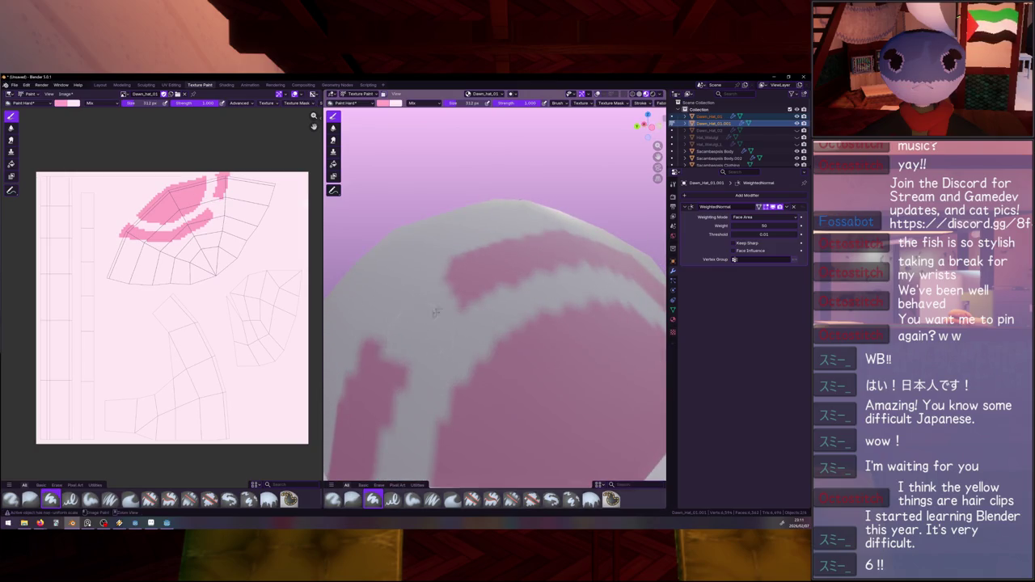
middle_drag(435, 311, 441, 299)
scroll(441, 299, down, 2)
scroll(444, 287, up, 2)
scroll(447, 279, up, 1)
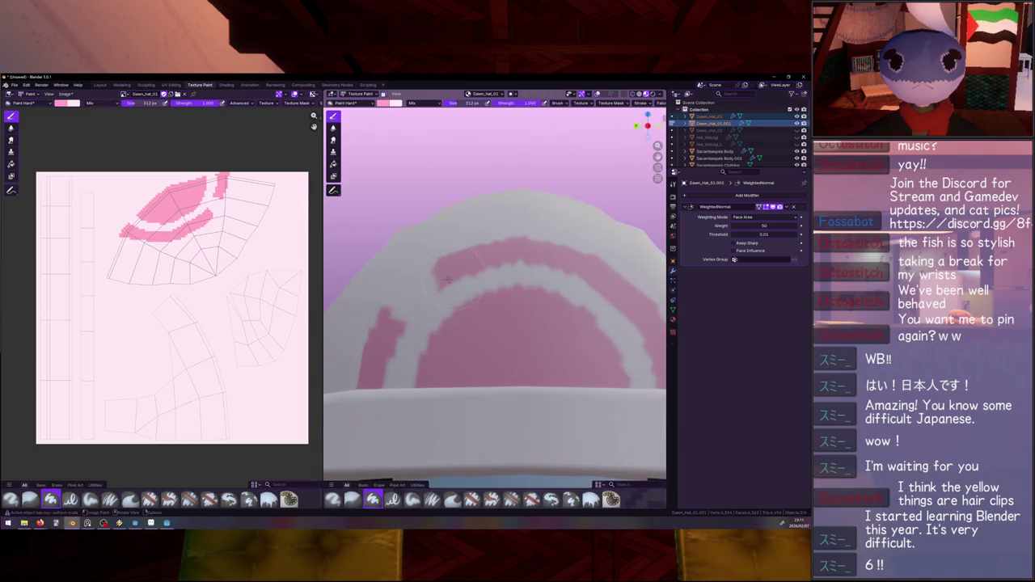
mouse_move(447, 279)
mouse_down()
mouse_move(396, 313)
mouse_move(356, 380)
mouse_up()
key(ctrl+z)
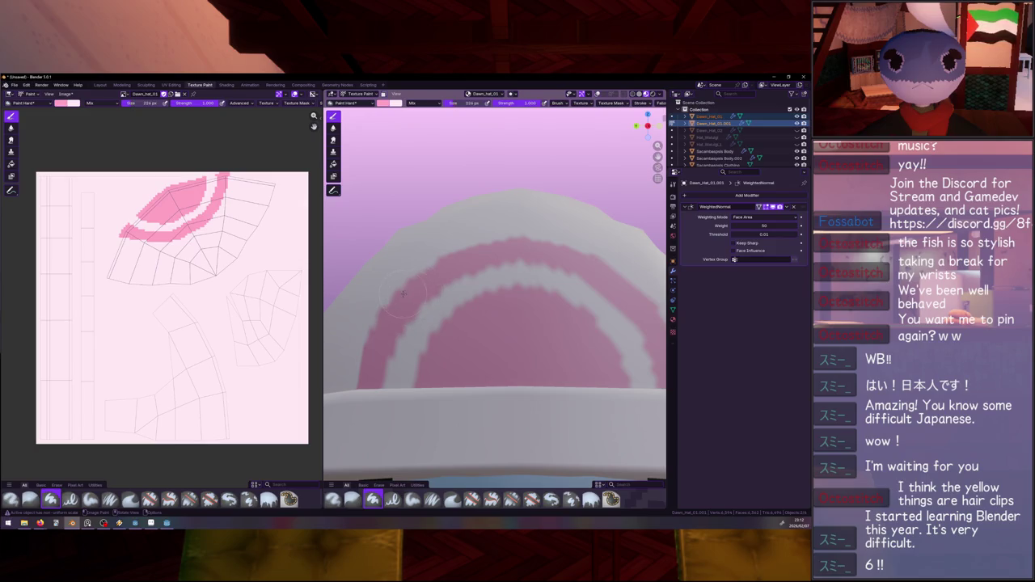
drag(402, 293, 415, 299)
Reframe the view on the whole head and thicken the left end of the pink stripe
scroll(428, 288, down, 2)
scroll(259, 261, down, 1)
scroll(259, 261, down, 2)
scroll(215, 277, up, 3)
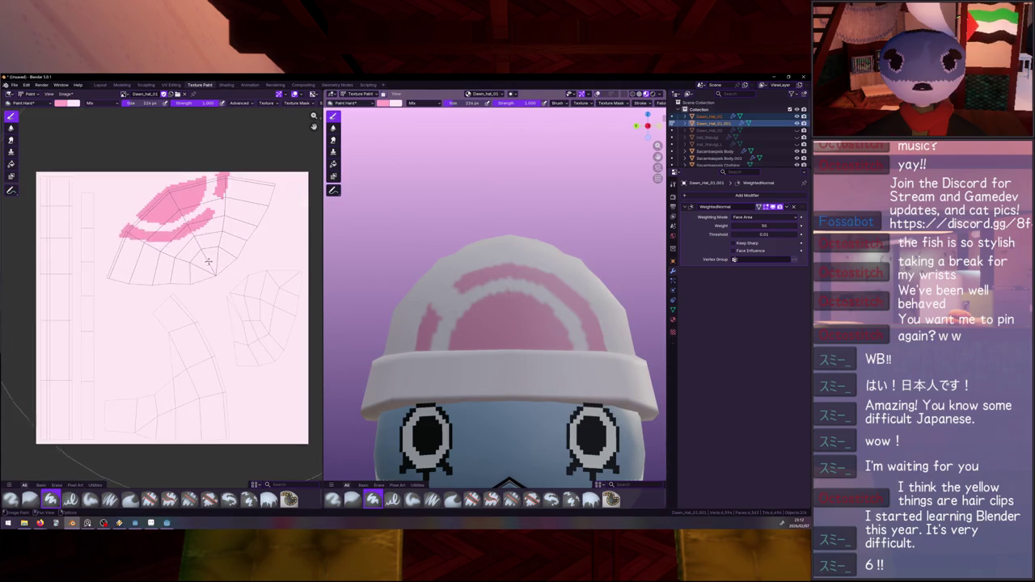
scroll(215, 277, up, 2)
mouse_move(631, 368)
middle_down()
mouse_move(586, 387)
mouse_move(604, 389)
mouse_move(597, 378)
middle_up()
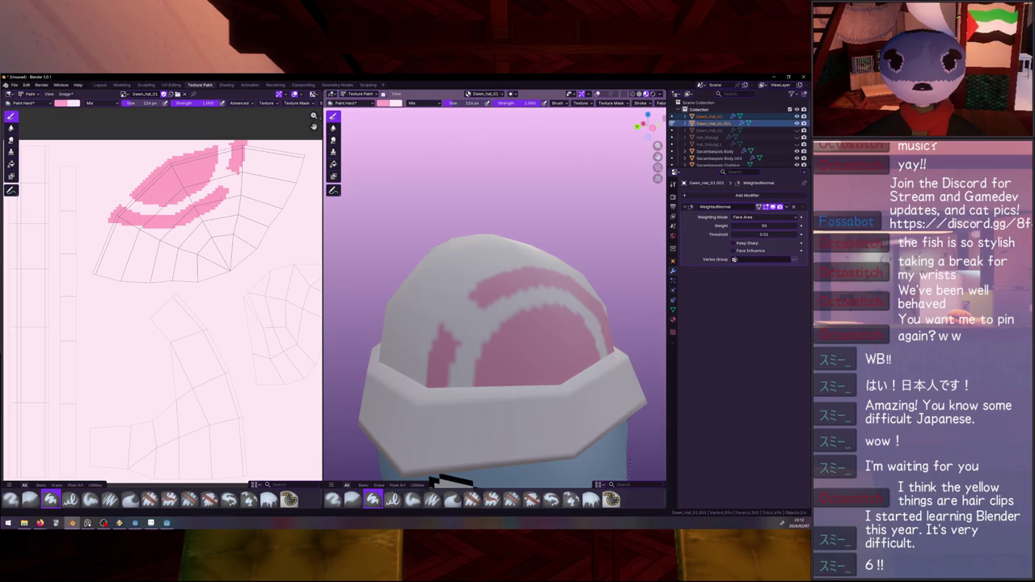
key(Home)
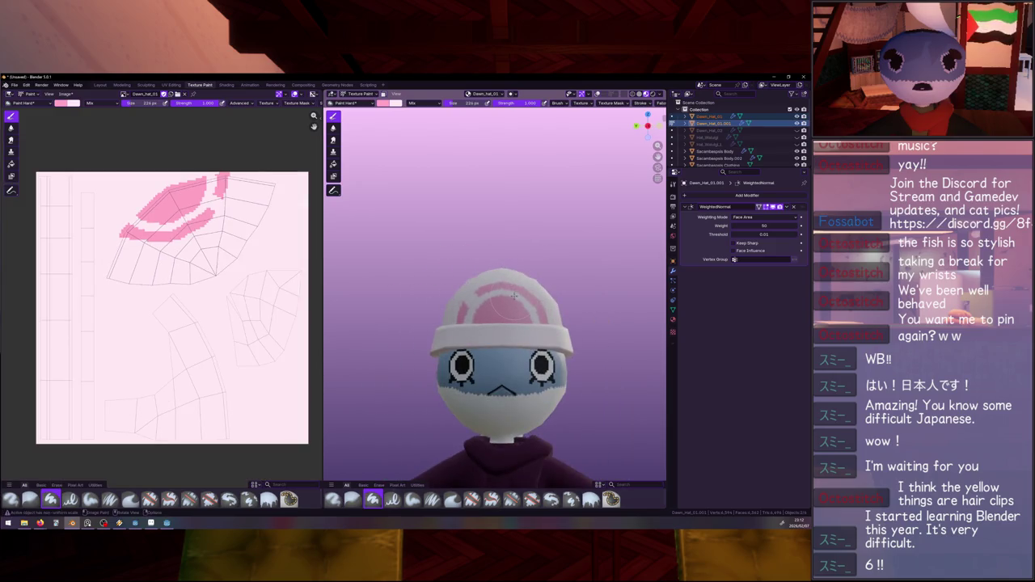
scroll(534, 291, up, 1)
scroll(526, 295, up, 2)
scroll(501, 300, up, 2)
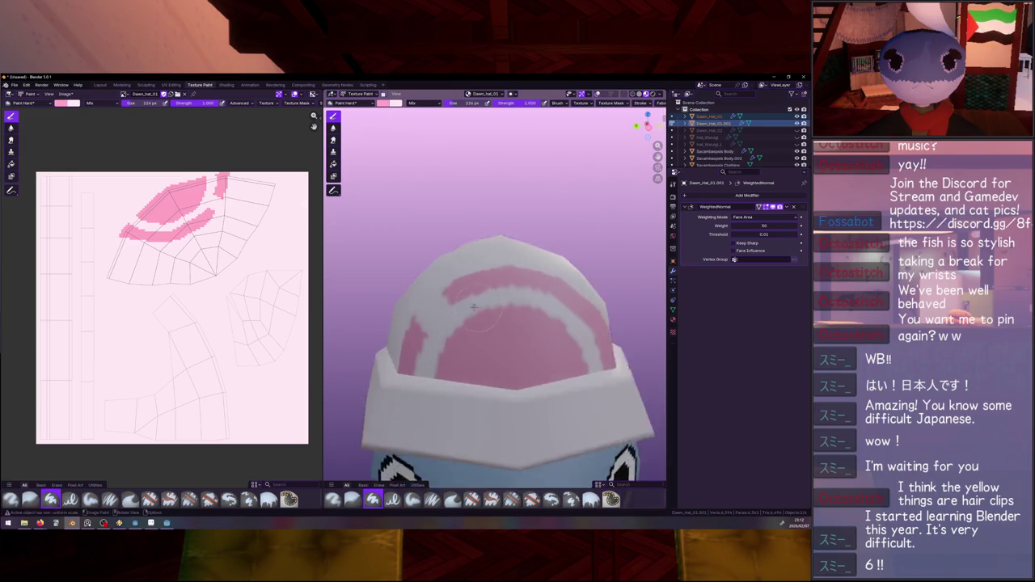
scroll(477, 307, up, 2)
scroll(470, 308, up, 2)
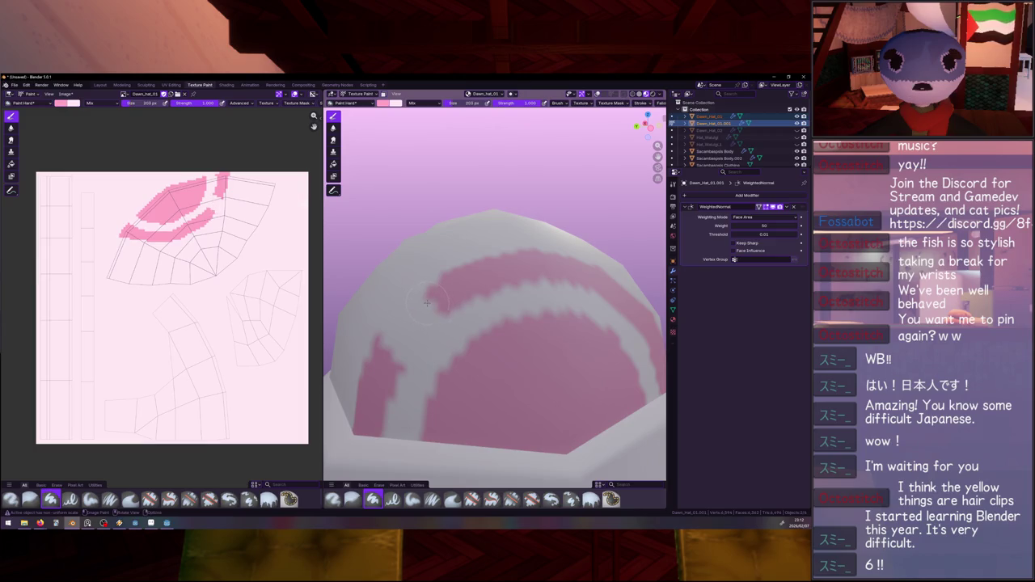
middle_drag(428, 308, 447, 307)
drag(453, 343, 474, 311)
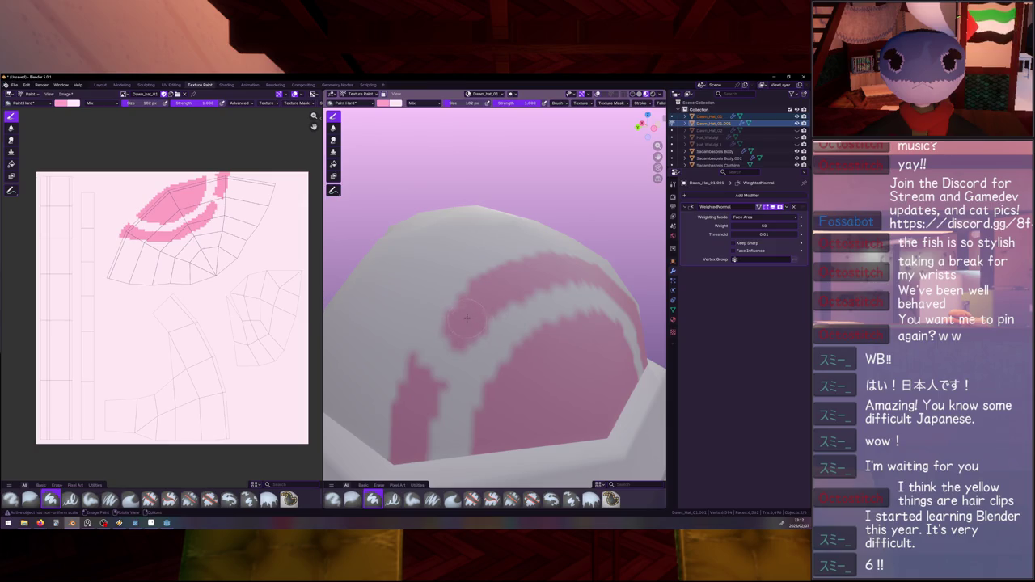
Return to Object Mode with overlays shown, then switch to the Shading workspace
mouse_move(467, 318)
middle_down()
mouse_move(443, 302)
mouse_move(525, 335)
middle_up()
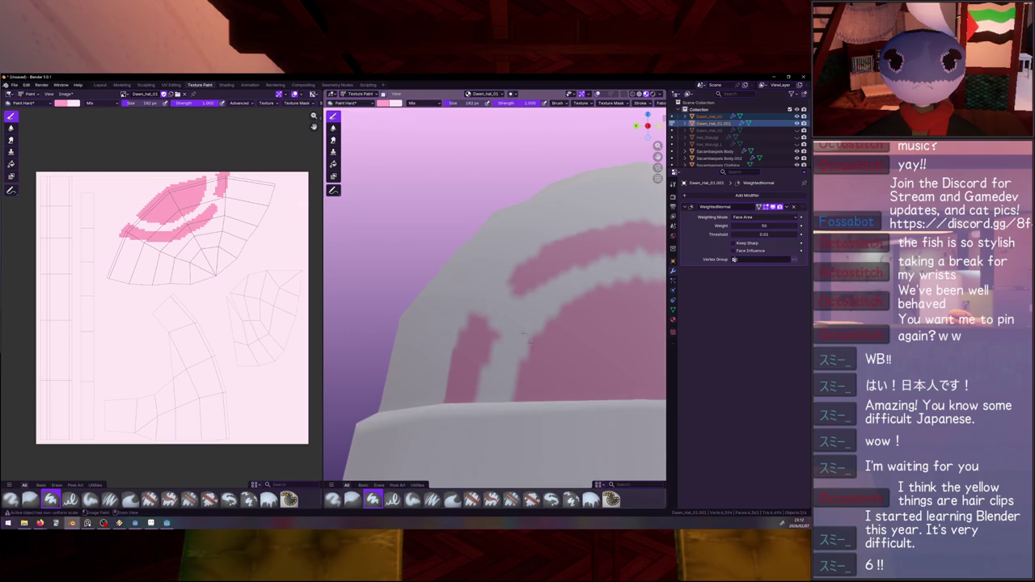
mouse_move(546, 301)
middle_down()
mouse_move(527, 264)
mouse_move(538, 327)
middle_up()
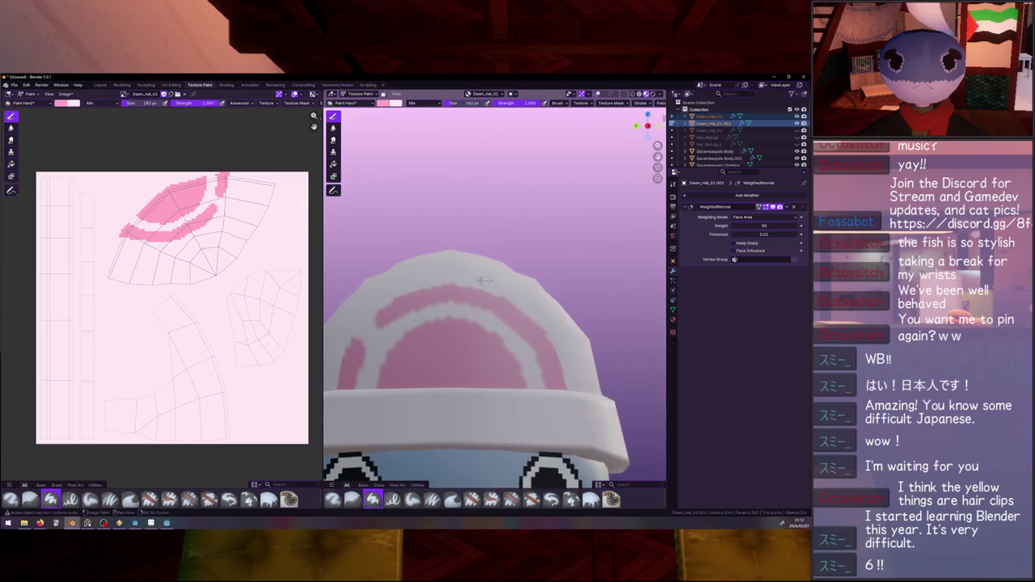
scroll(538, 328, up, 2)
scroll(535, 321, down, 2)
middle_drag(535, 321, 522, 291)
scroll(530, 311, up, 2)
scroll(521, 291, down, 3)
key(ctrl+Tab)
click(536, 271)
scroll(534, 278, down, 2)
scroll(525, 283, up, 3)
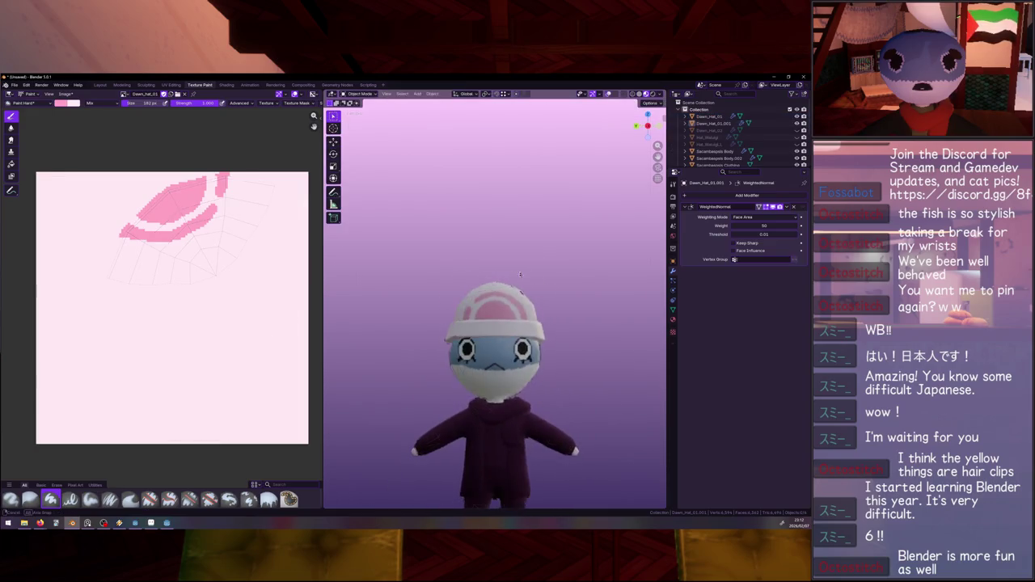
key(shift+alt+z)
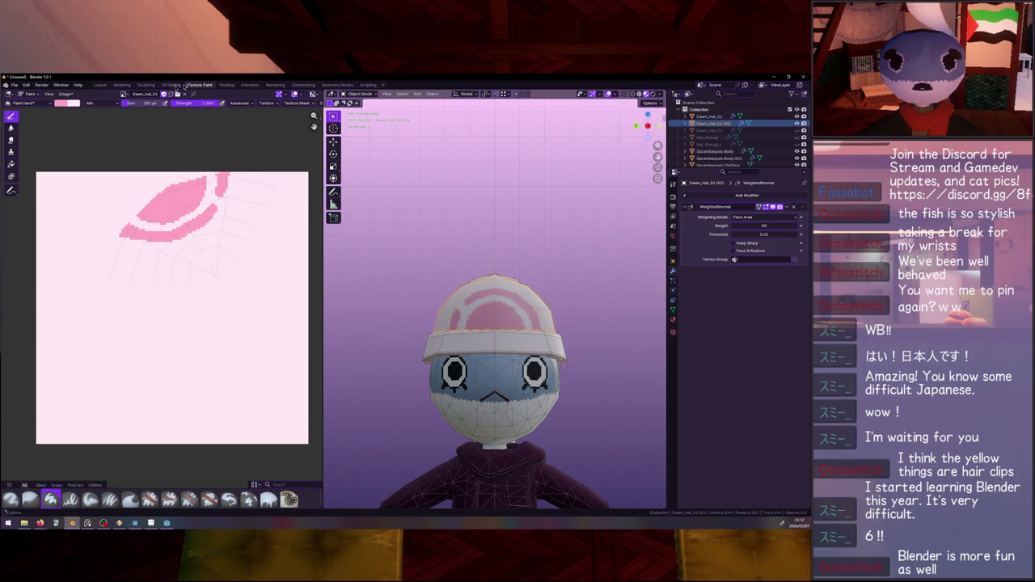
click(227, 85)
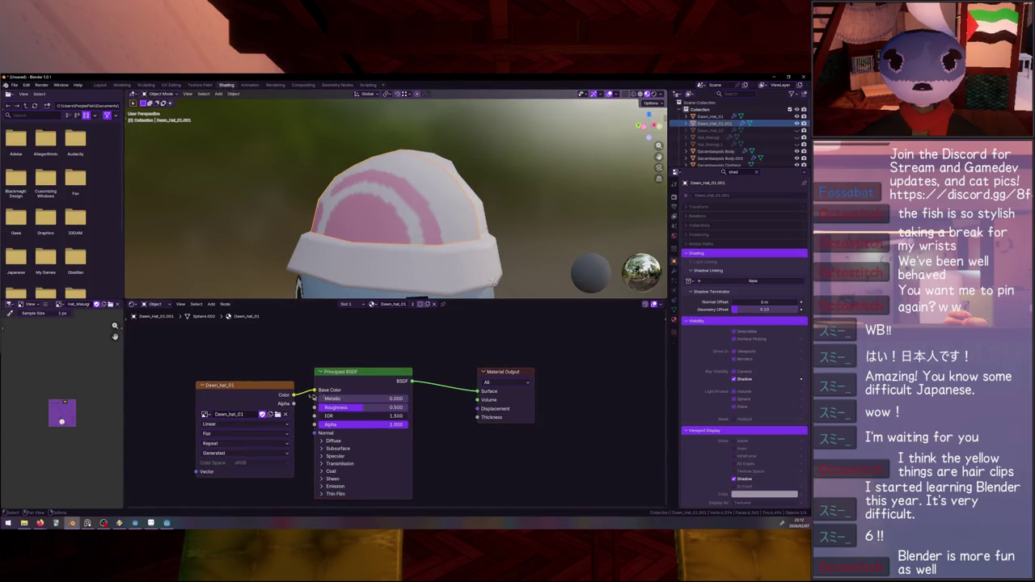
Change the hat Image Texture node's Interpolation to Closest, then deselect the hat
scroll(312, 397, up, 1)
scroll(299, 400, up, 1)
click(258, 396)
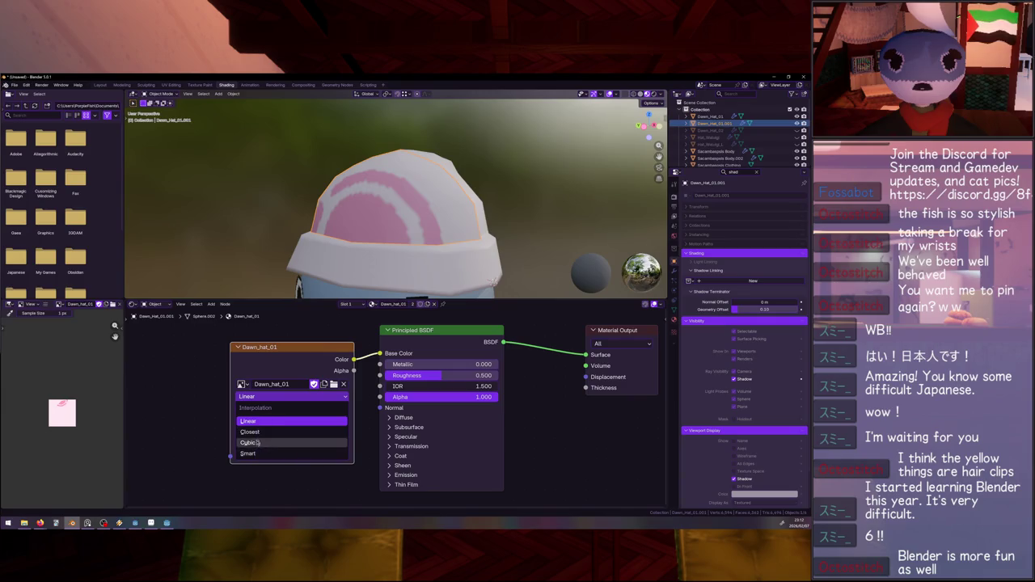
click(267, 422)
click(252, 397)
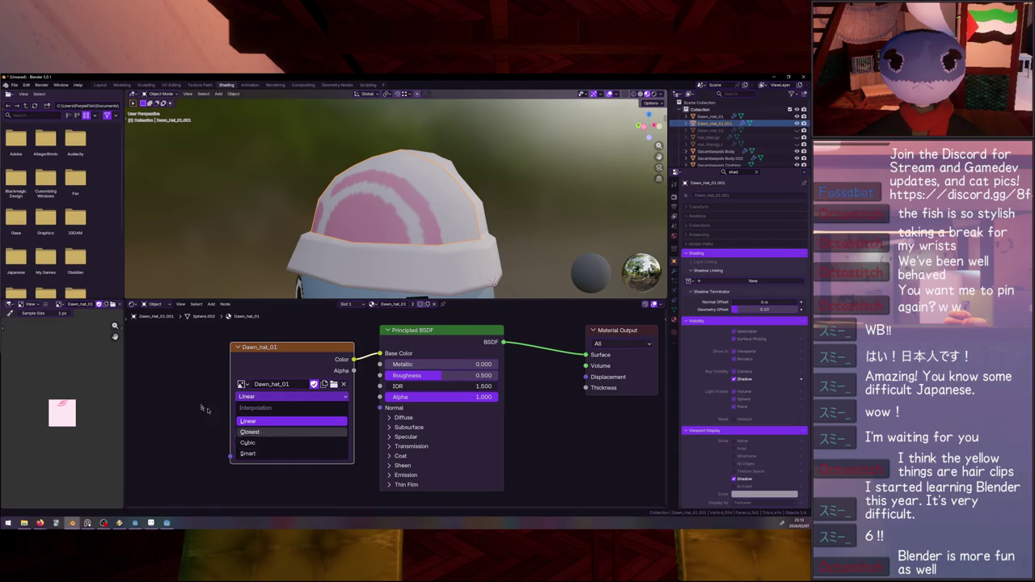
click(249, 432)
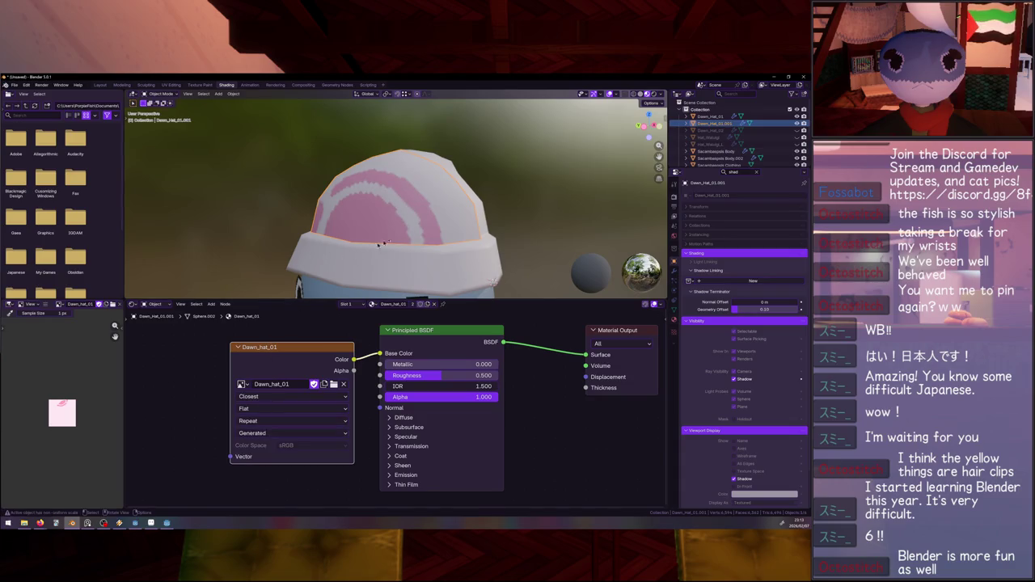
middle_drag(452, 202, 501, 181)
click(501, 182)
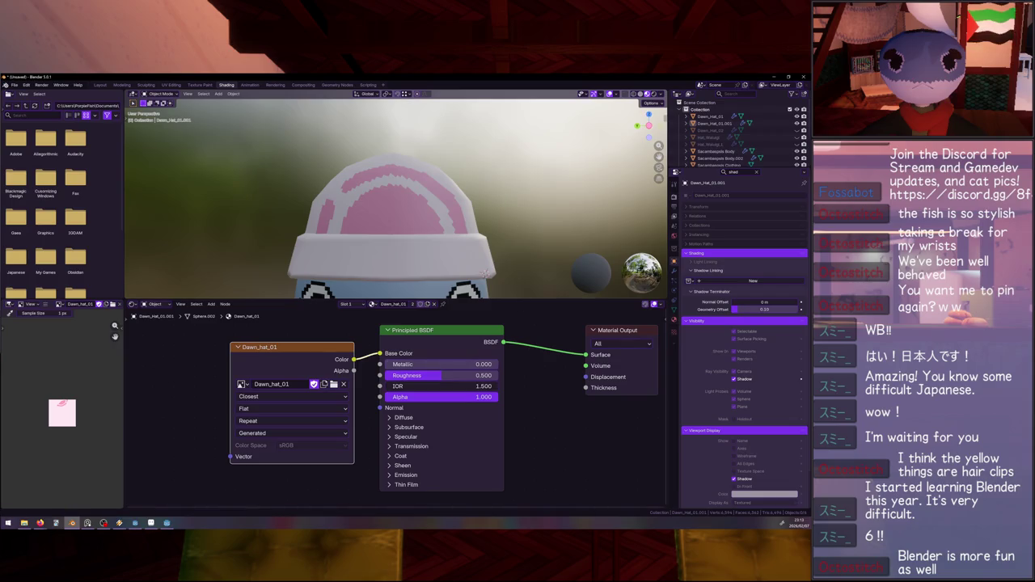
Select the outer hat Dawn_Hat_01 and hide all other objects with Shift+H
mouse_move(529, 228)
middle_down()
mouse_move(566, 230)
mouse_move(482, 231)
mouse_move(578, 179)
middle_up()
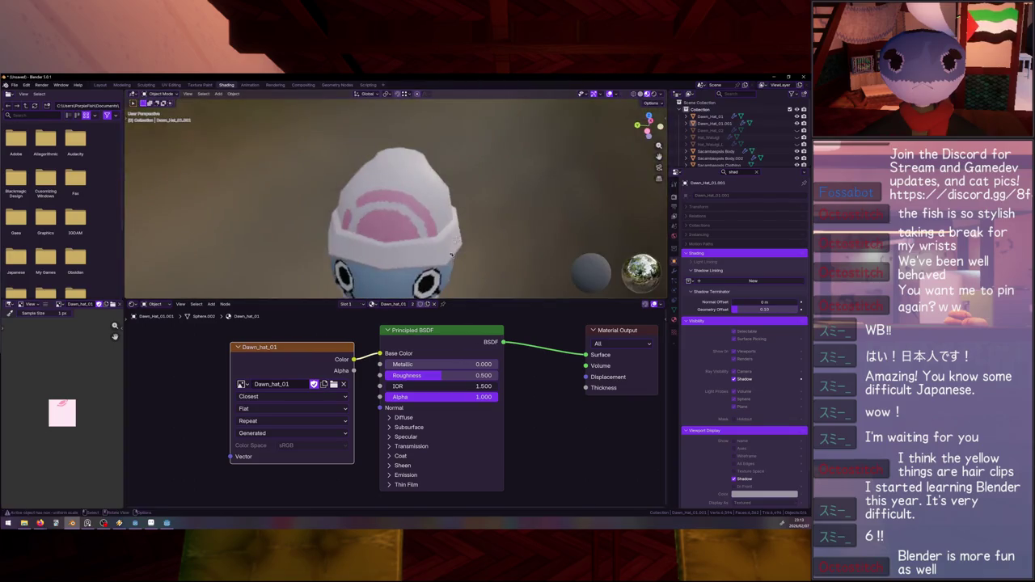
click(445, 194)
key(Tab)
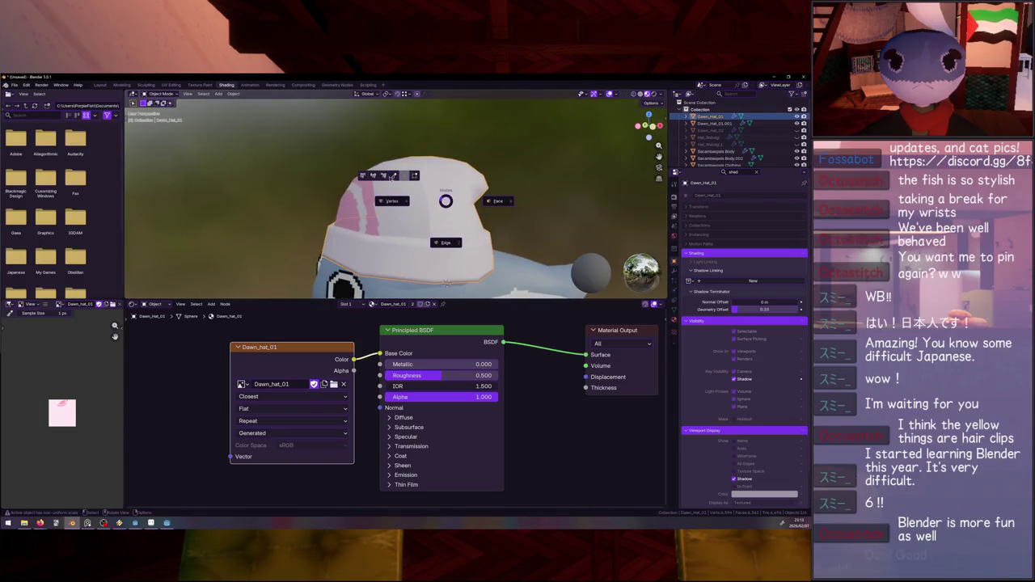
click(445, 201)
middle_drag(445, 201, 444, 194)
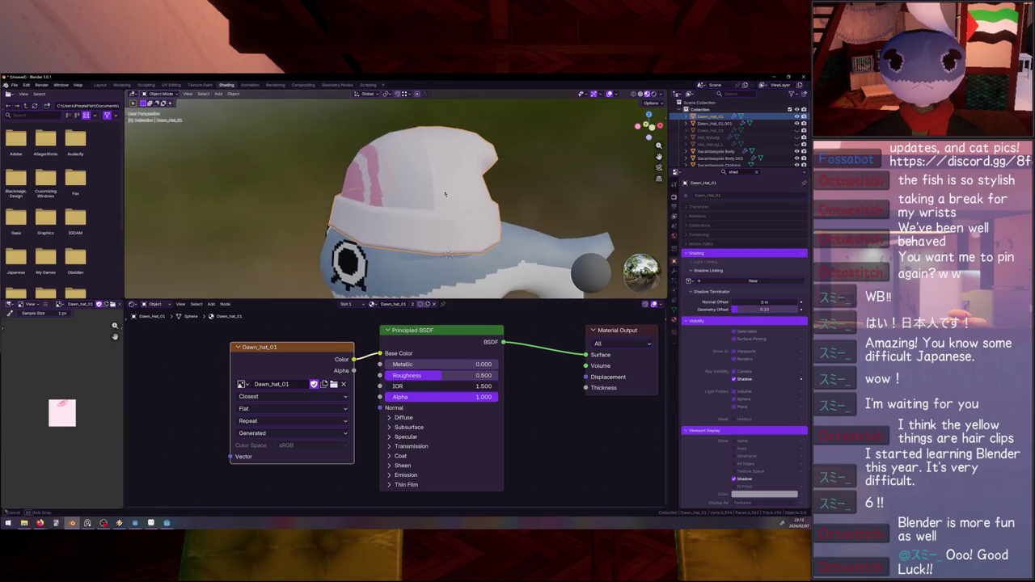
click(419, 188)
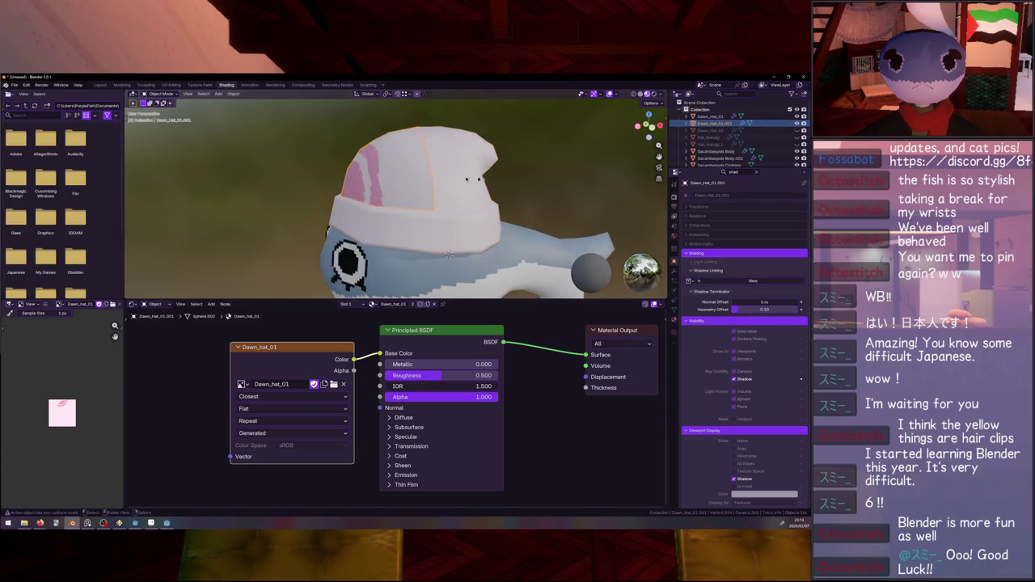
click(466, 179)
key(shift+h)
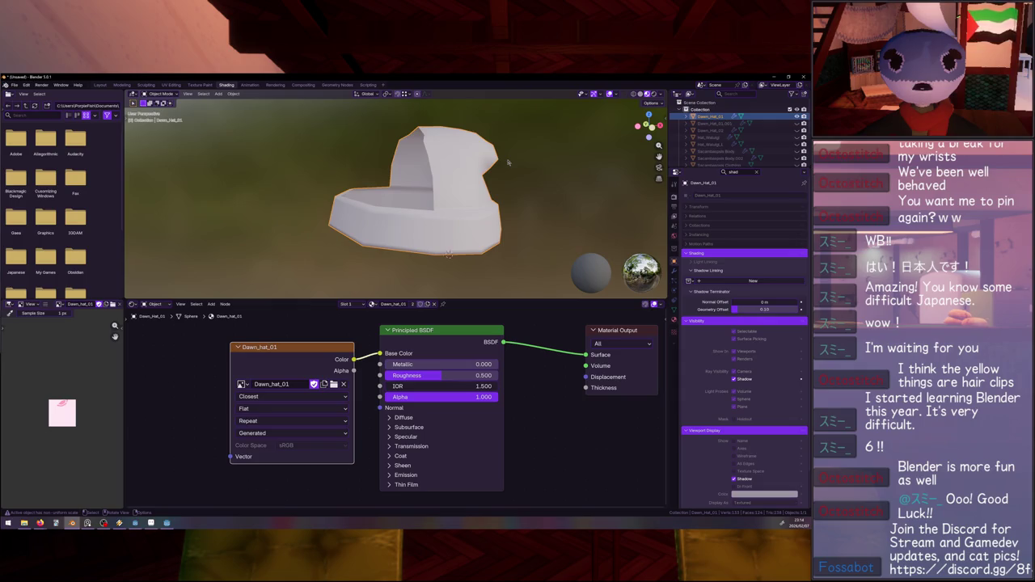
In Edit Mode, deselect all and select a vertex on the hat's crown, then return to Object Mode
key(ctrl+2)
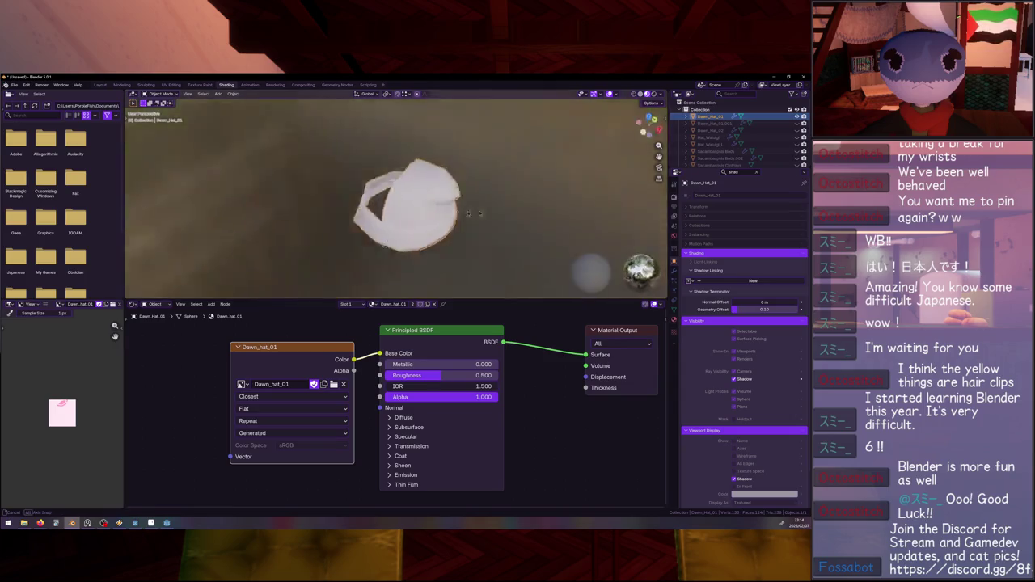
middle_drag(543, 140, 405, 166)
scroll(512, 195, up, 2)
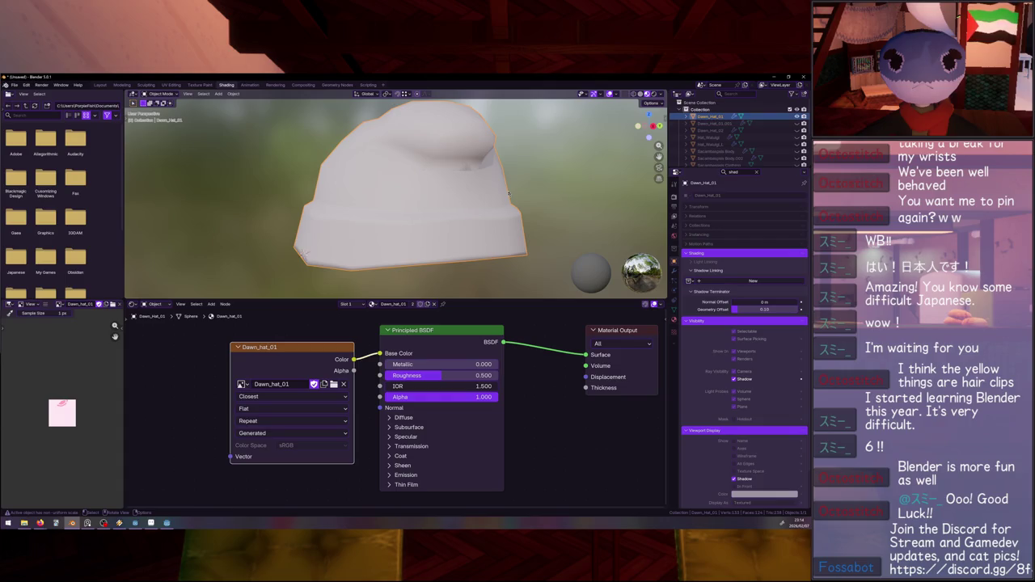
mouse_move(497, 196)
middle_down()
mouse_move(484, 154)
mouse_move(452, 186)
middle_up()
key(Tab)
key(alt+a)
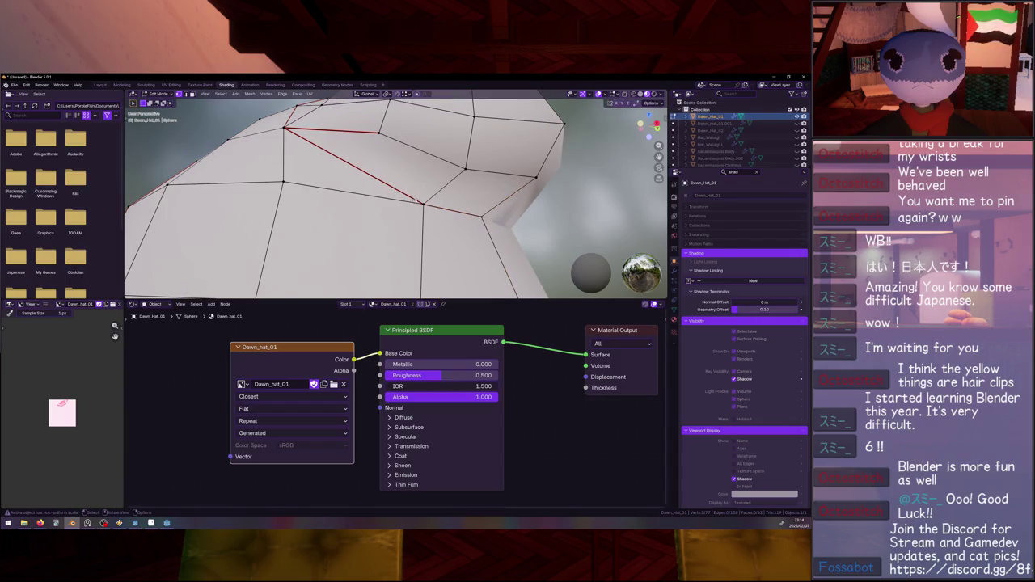
click(422, 202)
key(Tab)
Set the viewport shading Compositor to Always and switch to the Compositing workspace
middle_drag(474, 208, 482, 219)
scroll(494, 218, down, 2)
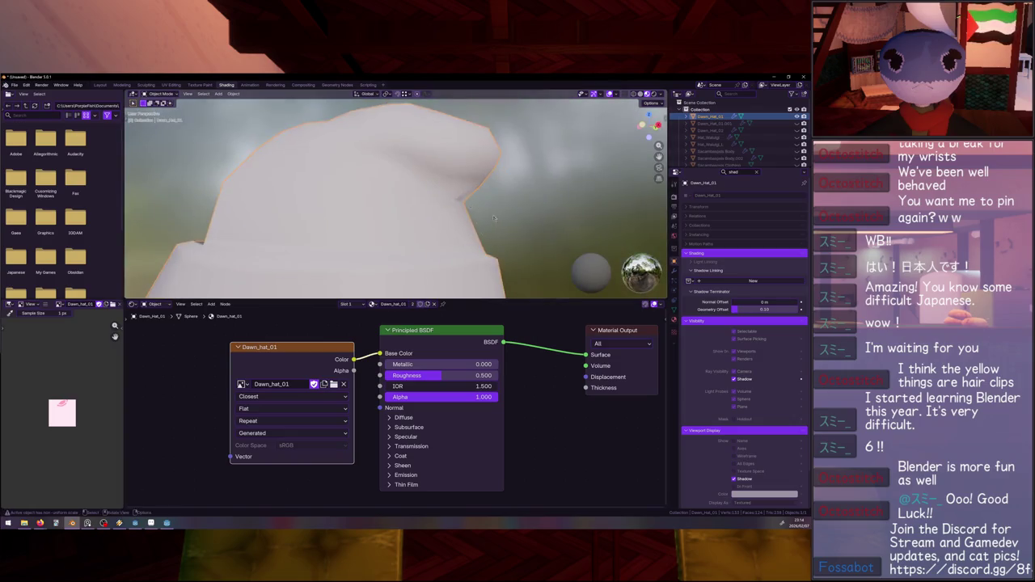
scroll(493, 218, down, 3)
click(660, 94)
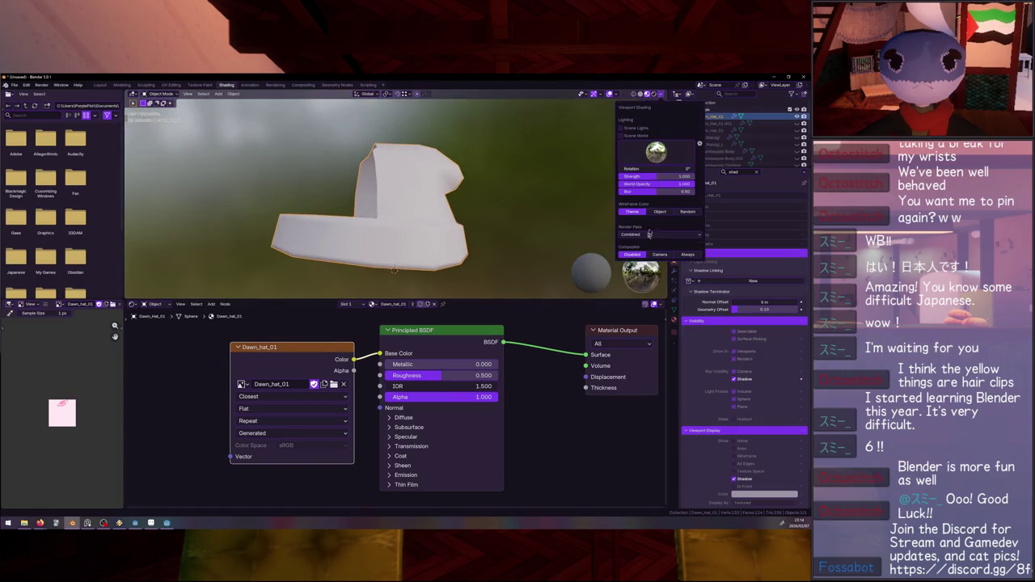
click(684, 255)
key(ctrl+2)
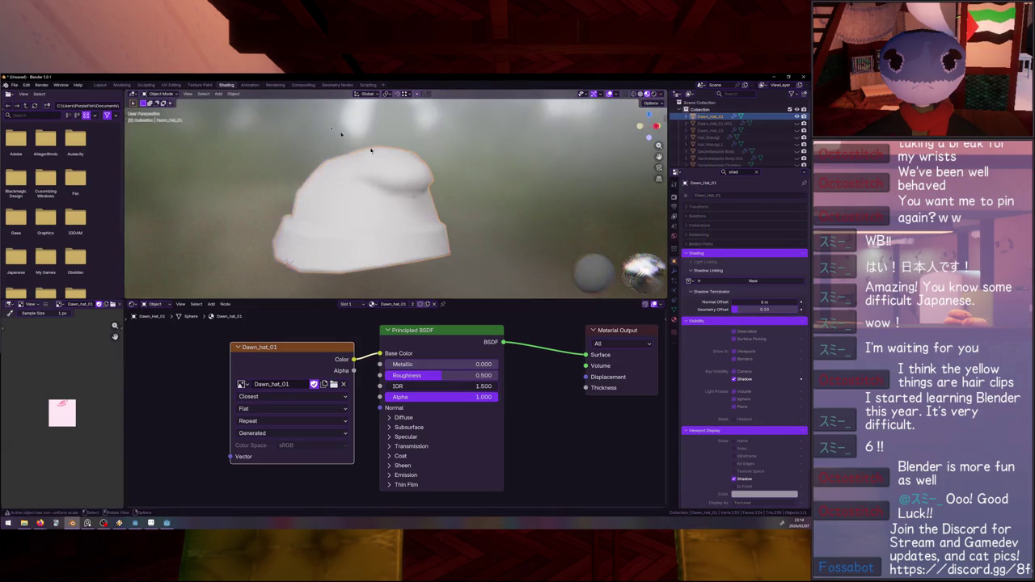
click(303, 85)
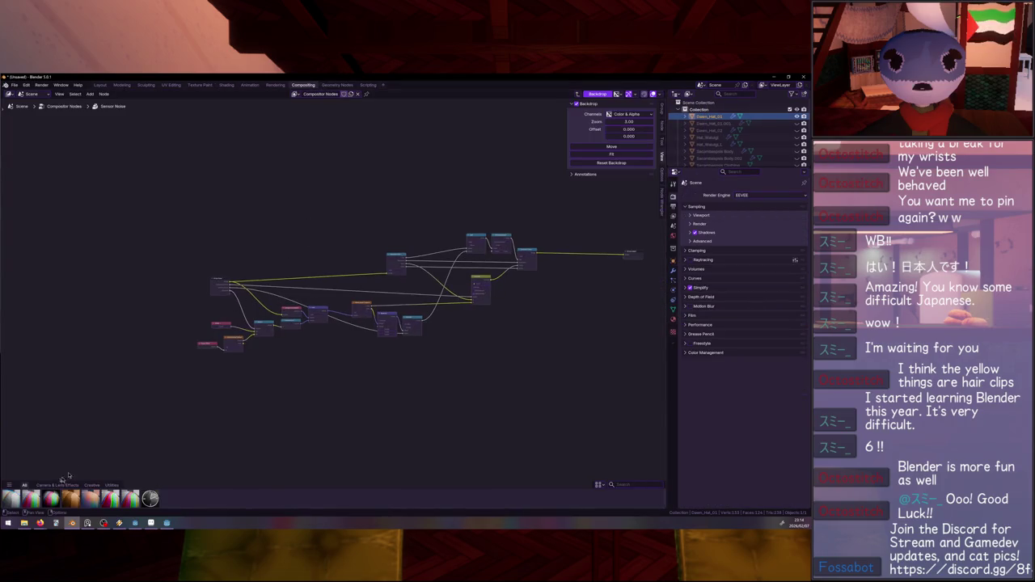
Link Transform straight to the Group Output, bypassing Sensor Noise, and exit the node group
key(Tab)
scroll(364, 323, up, 3)
drag(362, 327, 368, 322)
drag(268, 314, 367, 280)
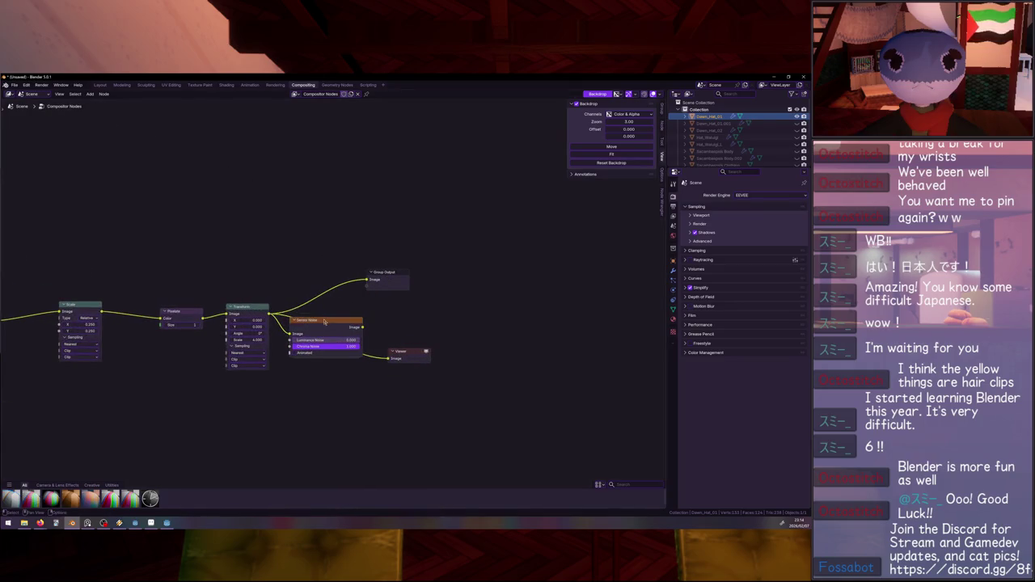
key(Tab)
Link Render Layers' Image directly into Glare and return to the Layout workspace
key(Home)
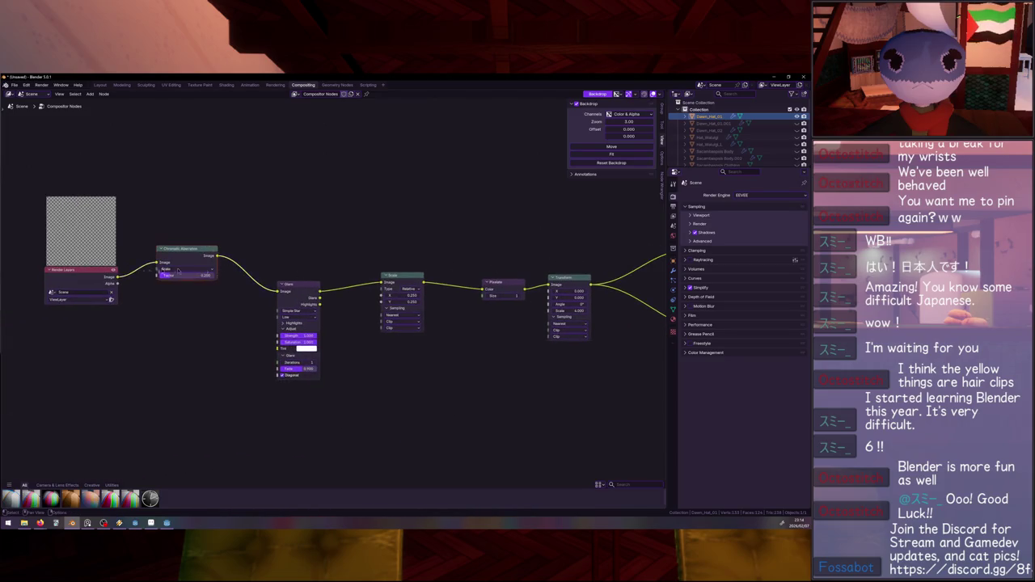
ctrl+shift+click(118, 277)
drag(119, 277, 278, 291)
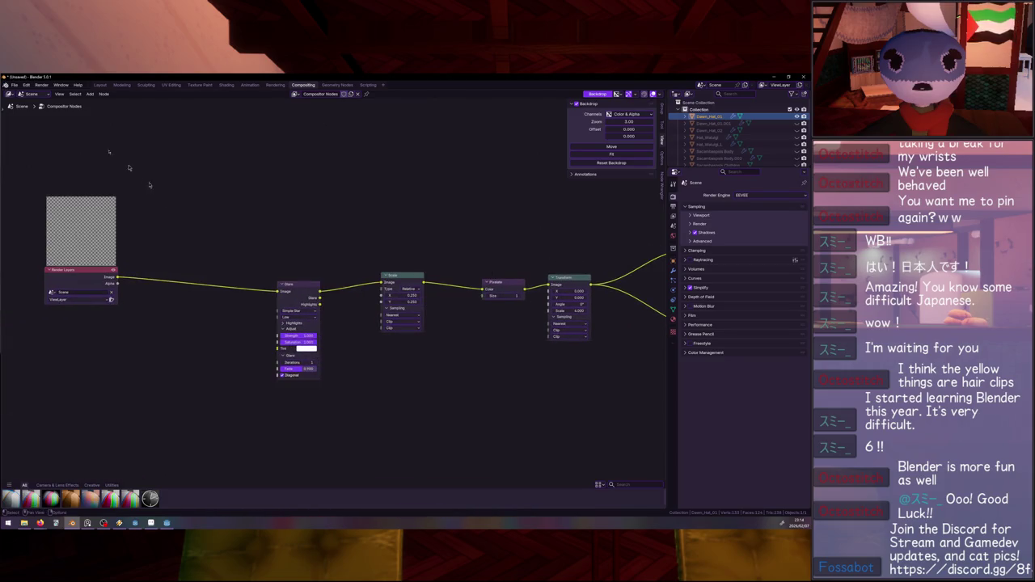
click(99, 84)
middle_drag(404, 283, 516, 234)
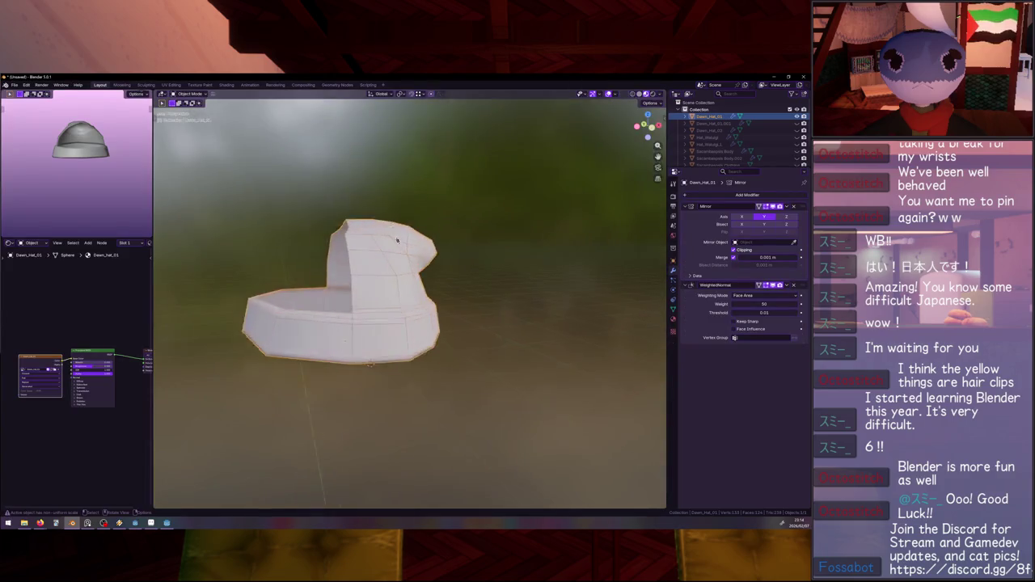
Turn off the wireframe overlay and reframe the view on the hat
scroll(516, 235, up, 3)
key(shift+alt+z)
key(KP_5)
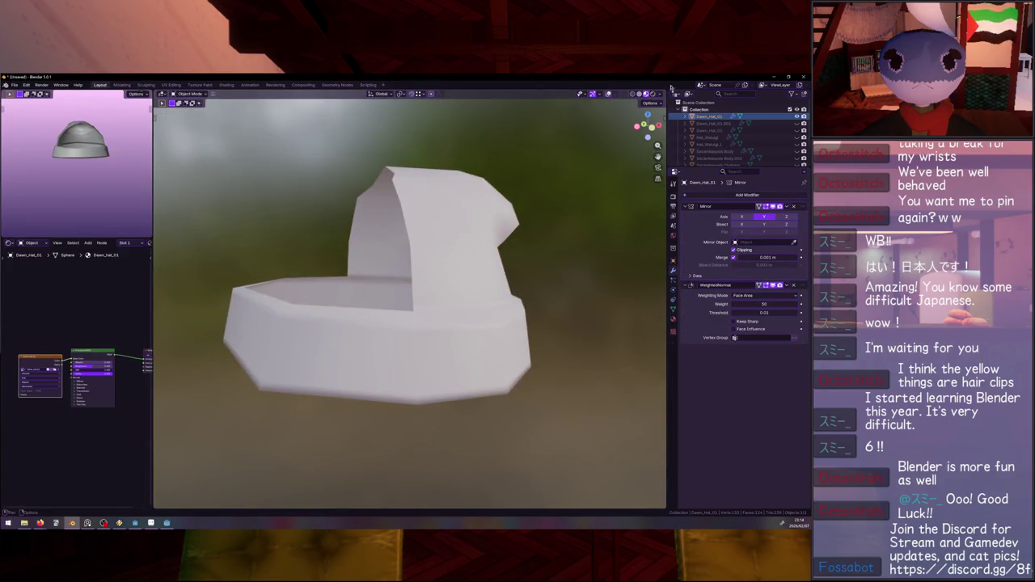
click(659, 93)
mouse_move(566, 234)
middle_down()
mouse_move(494, 238)
mouse_move(412, 297)
middle_up()
Apply Shade Smooth to the outer hat, then change shading on the inner hat copy
click(410, 298)
right_click(410, 298)
click(410, 295)
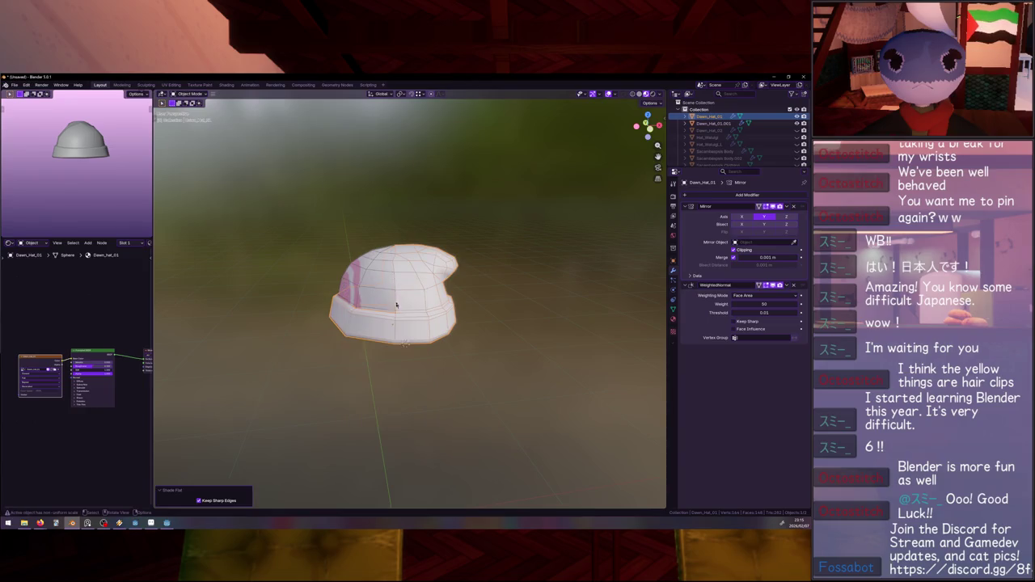
click(382, 285)
right_click(381, 285)
click(377, 286)
Delete the WeightedNormal modifier from Dawn_Hat_01 and Dawn_Hat_01.001
click(404, 291)
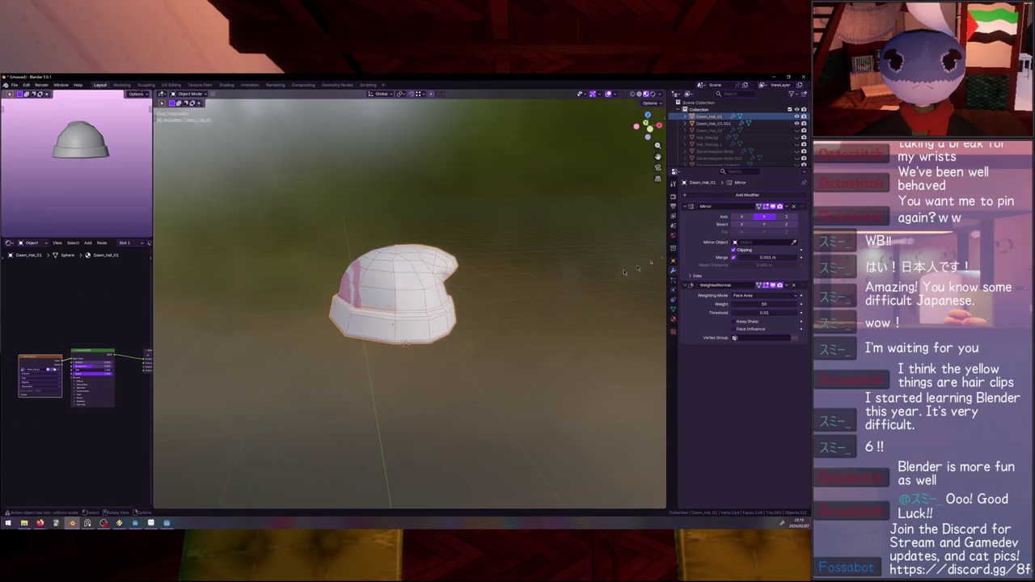
click(794, 286)
click(392, 287)
click(588, 251)
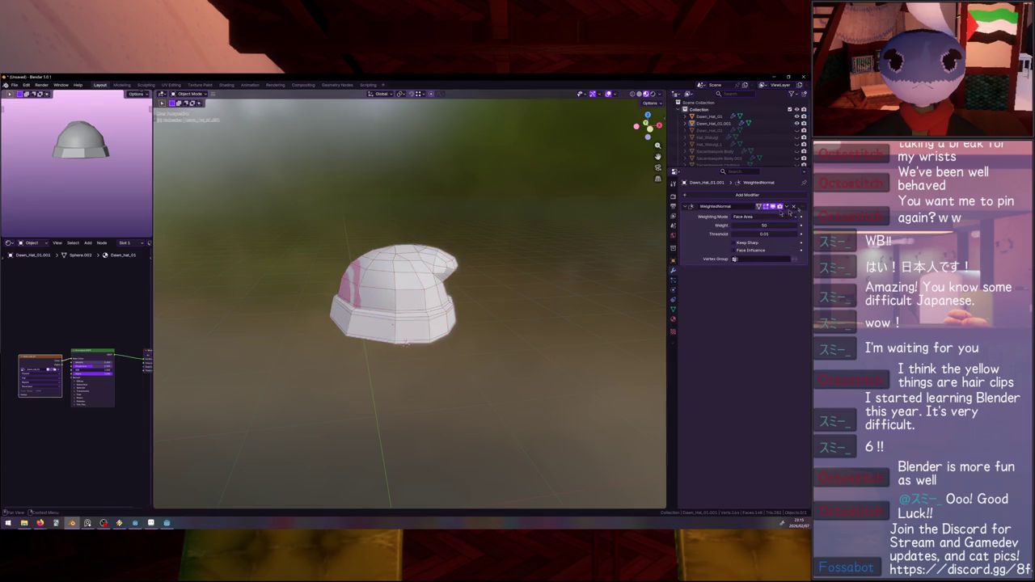
click(792, 207)
Re-apply Shade Smooth to both the outer and inner hats
mouse_move(452, 235)
middle_down()
mouse_move(500, 259)
mouse_move(397, 305)
mouse_move(404, 299)
middle_up()
scroll(404, 299, up, 3)
click(408, 295)
right_click(412, 291)
click(414, 291)
click(436, 315)
right_click(436, 315)
click(437, 316)
mouse_move(437, 316)
middle_down()
mouse_move(472, 313)
mouse_move(435, 323)
middle_up()
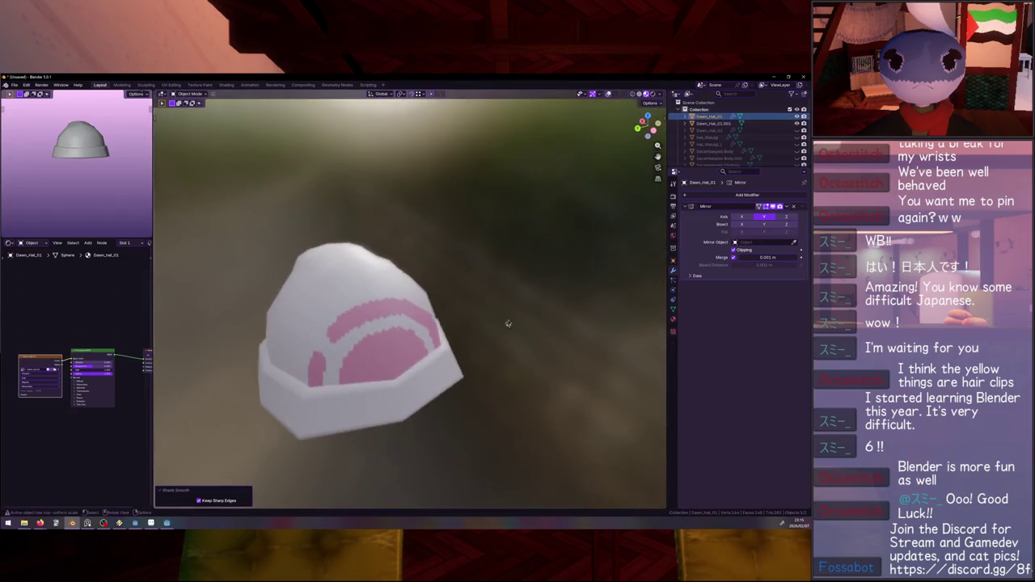
click(436, 323)
Inspect the pink pattern, then keep only Dawn_Hat_01 visible with Shift+H
scroll(445, 315, up, 3)
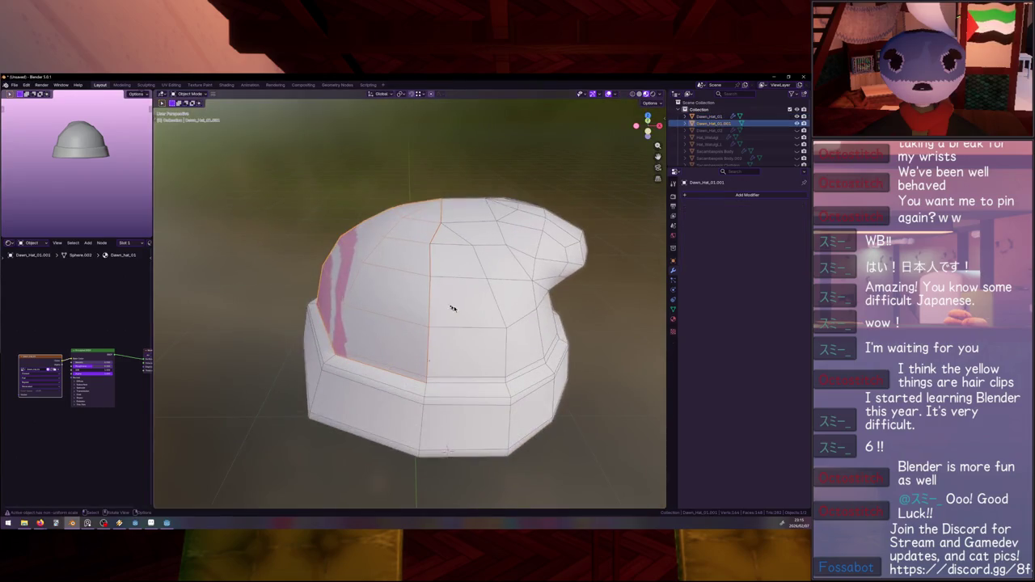
mouse_move(455, 281)
middle_down()
mouse_move(411, 293)
mouse_move(402, 247)
middle_up()
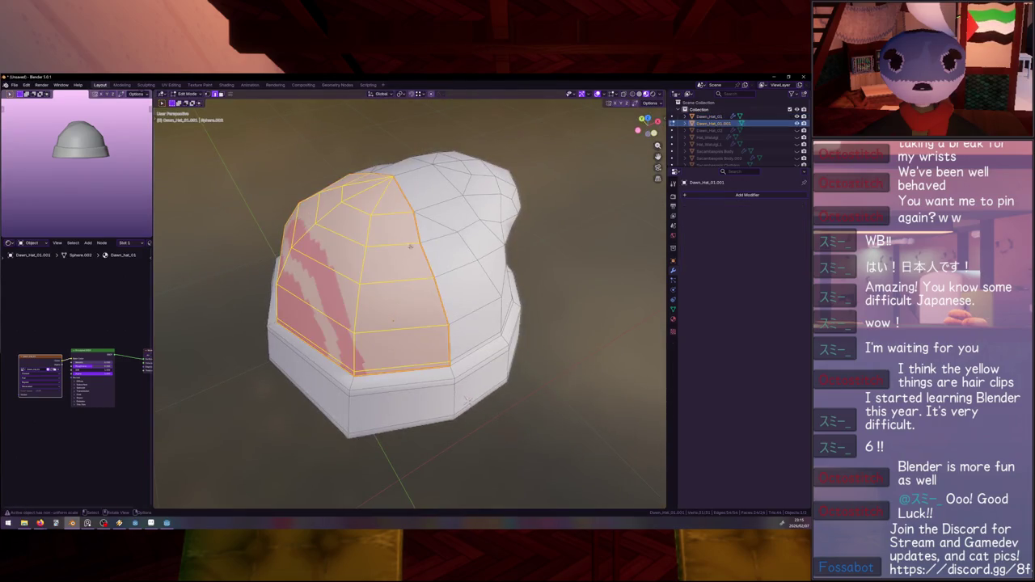
scroll(406, 261, down, 2)
mouse_move(386, 271)
middle_down()
mouse_move(485, 351)
mouse_move(439, 280)
mouse_move(407, 370)
middle_up()
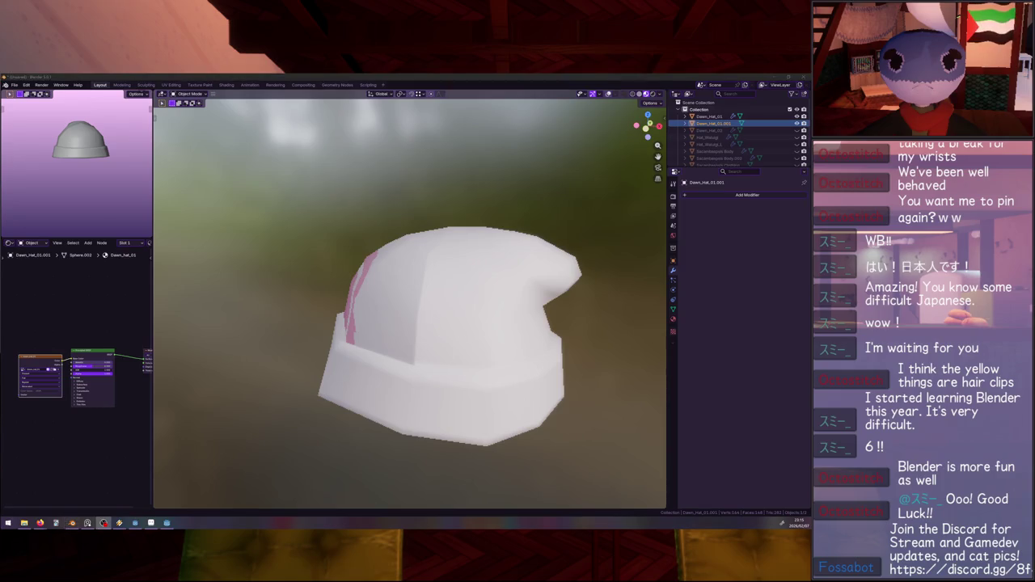
mouse_move(409, 272)
middle_down()
mouse_move(533, 253)
mouse_move(467, 282)
middle_up()
click(477, 284)
key(shift+h)
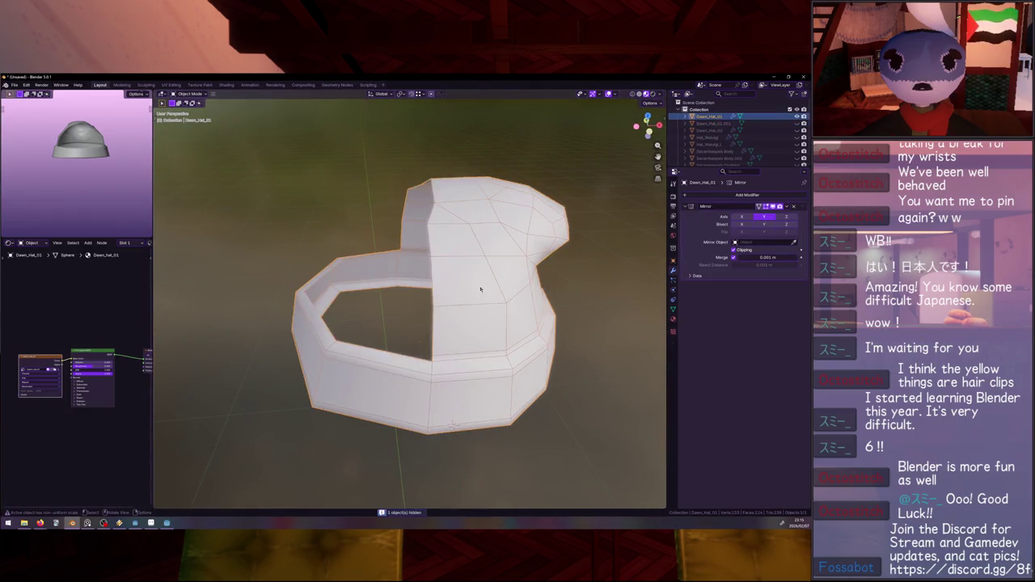
In Texture Paint, sample the pale hat colour and darken the brush to Value 0.832
click(200, 84)
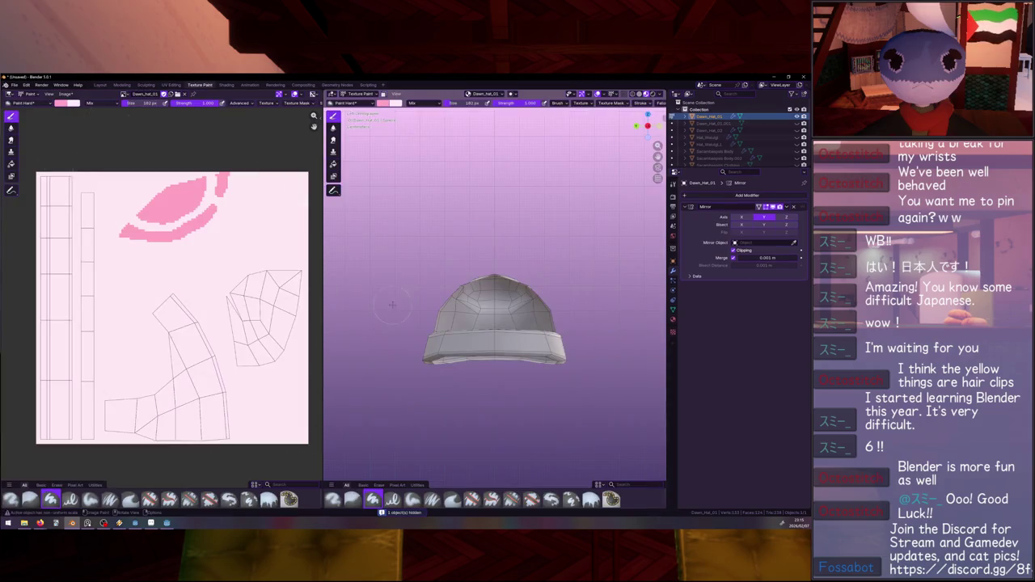
middle_drag(501, 323, 461, 307)
scroll(162, 291, up, 1)
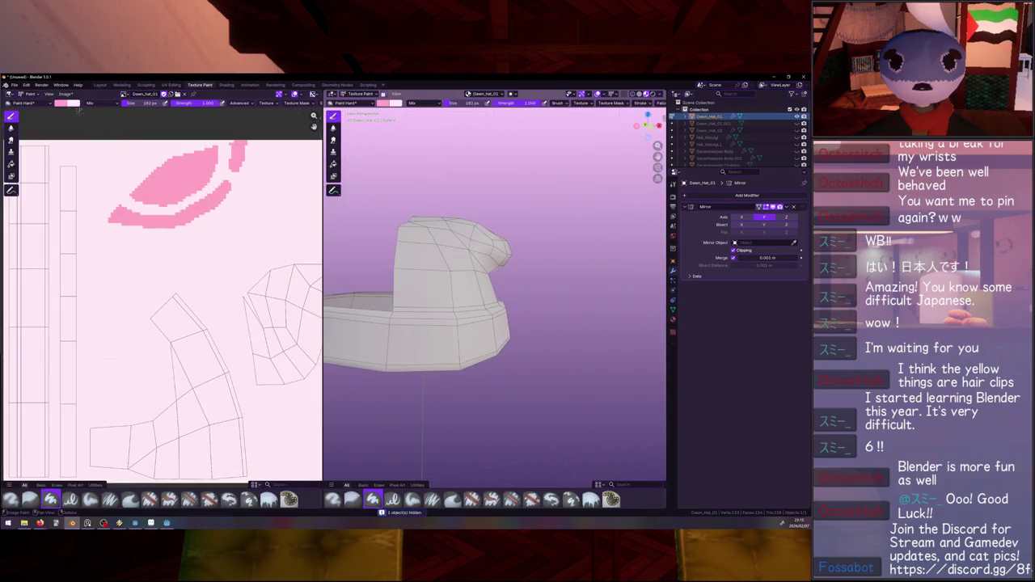
click(65, 104)
click(119, 216)
click(105, 251)
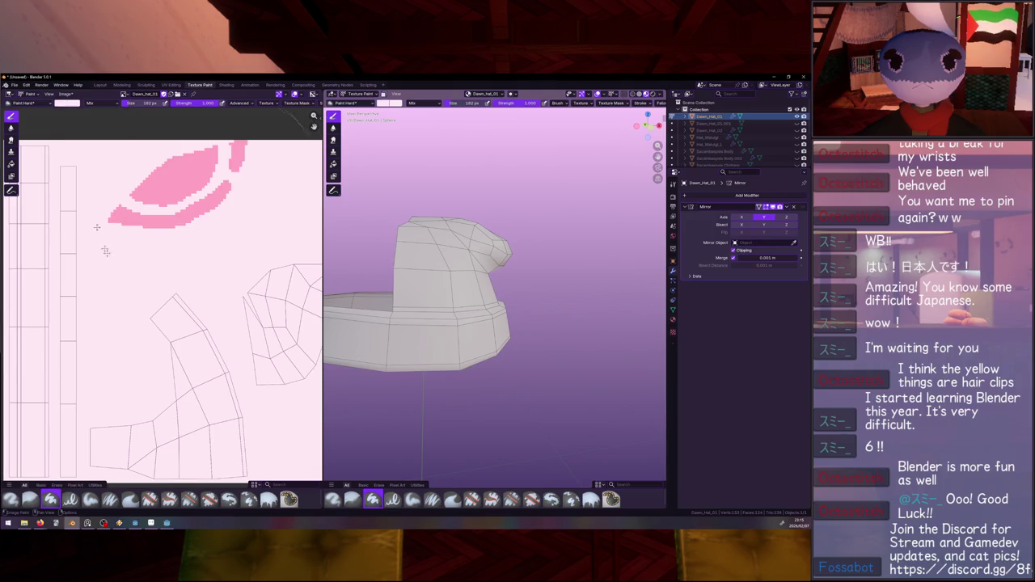
click(63, 104)
click(87, 197)
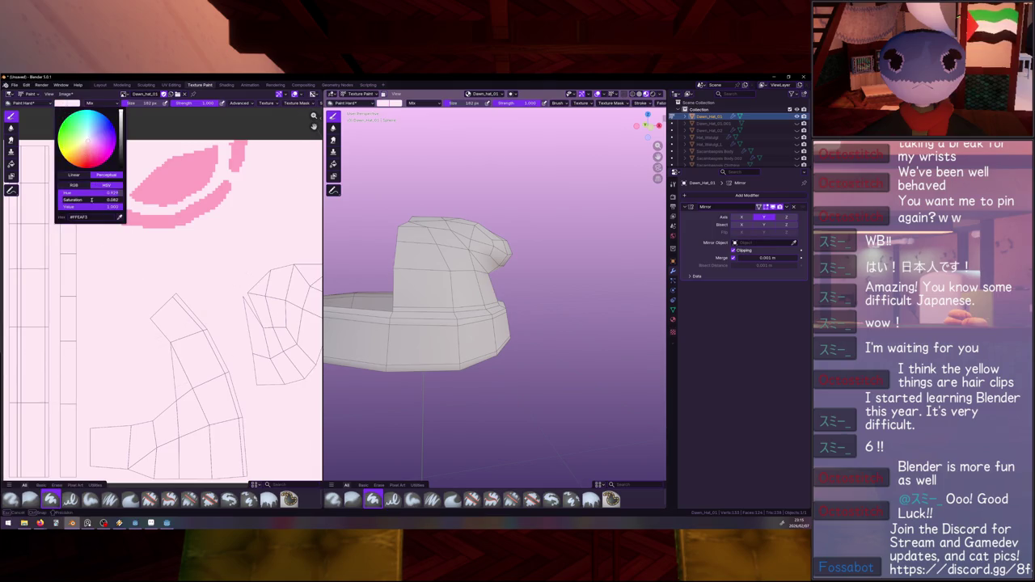
key(Return)
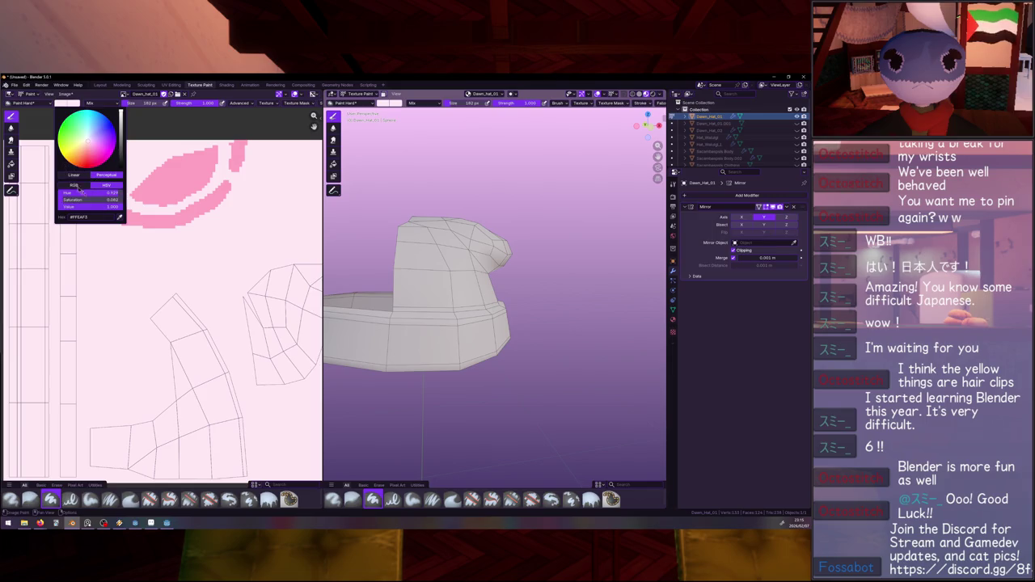
click(89, 206)
text(0.832)
key(Return)
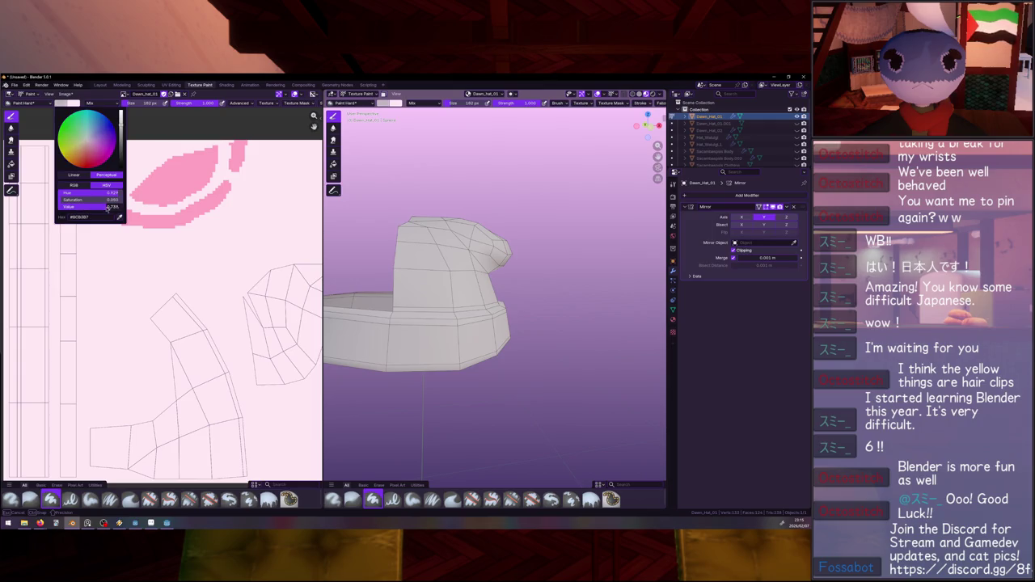
Nudge the brush brightness up slightly and frame the whole hat
click(70, 103)
click(70, 103)
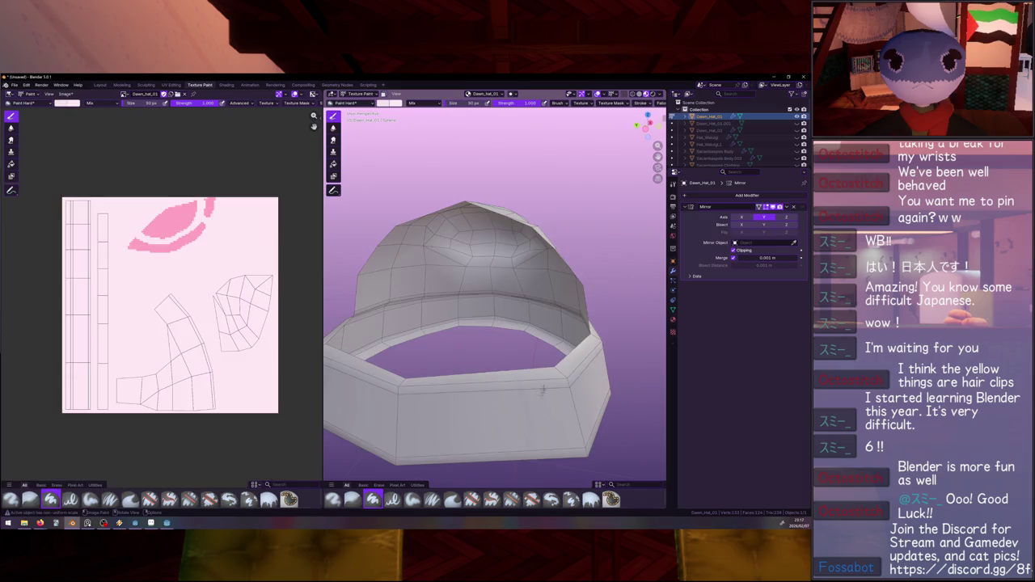
click(68, 103)
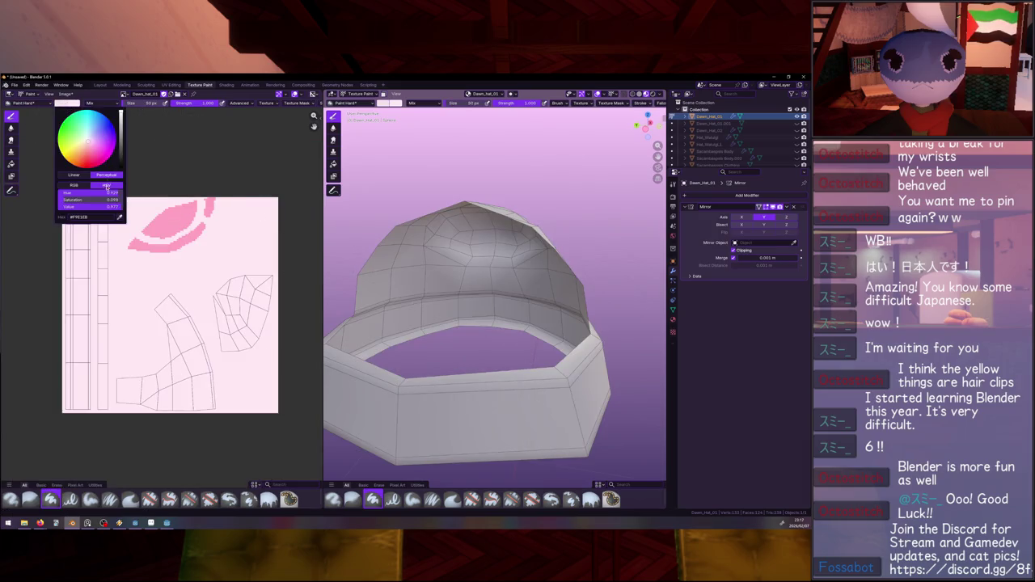
drag(113, 208, 118, 214)
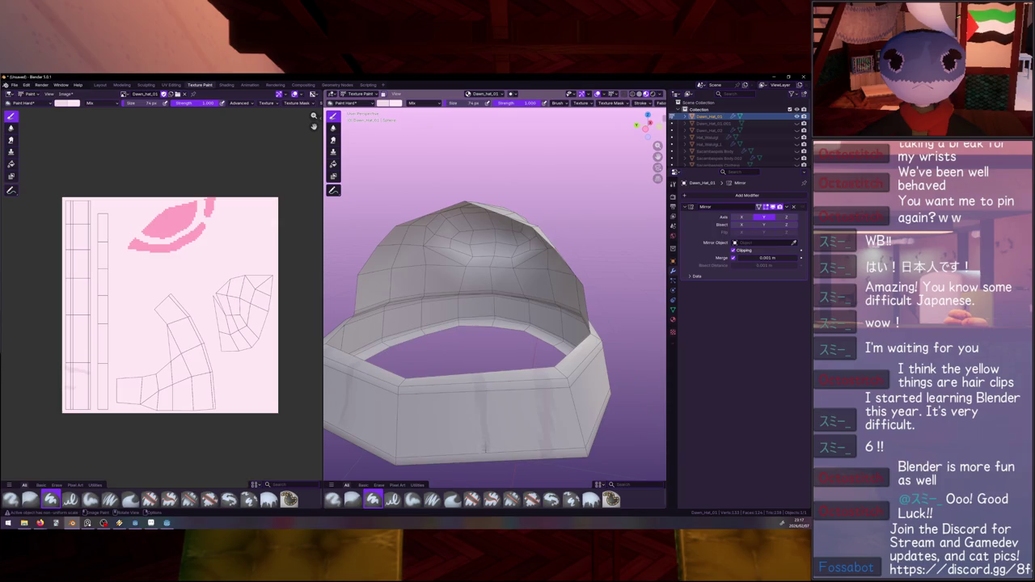
middle_drag(483, 462, 510, 302)
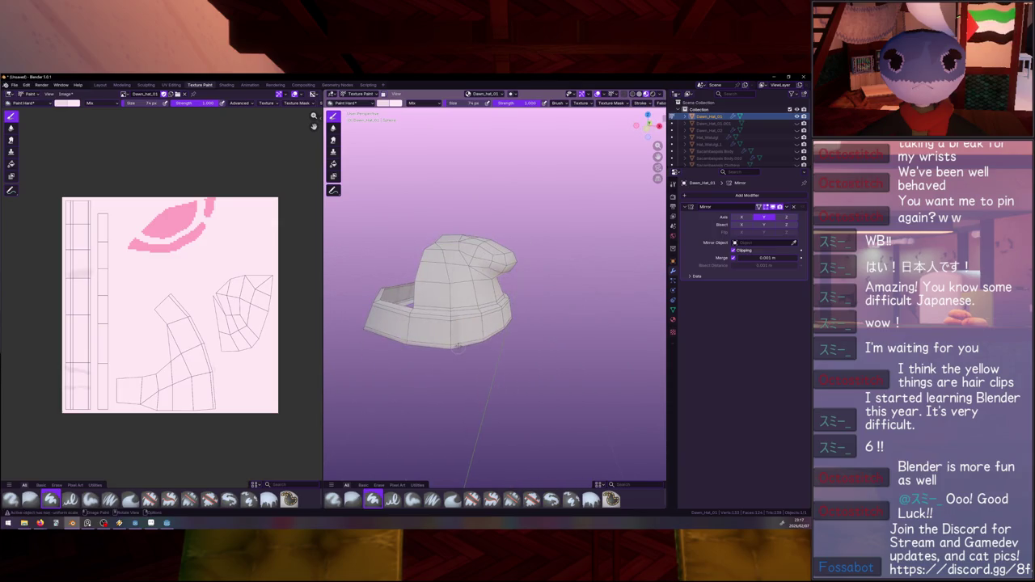
ctrl+middle_drag(457, 346, 533, 361)
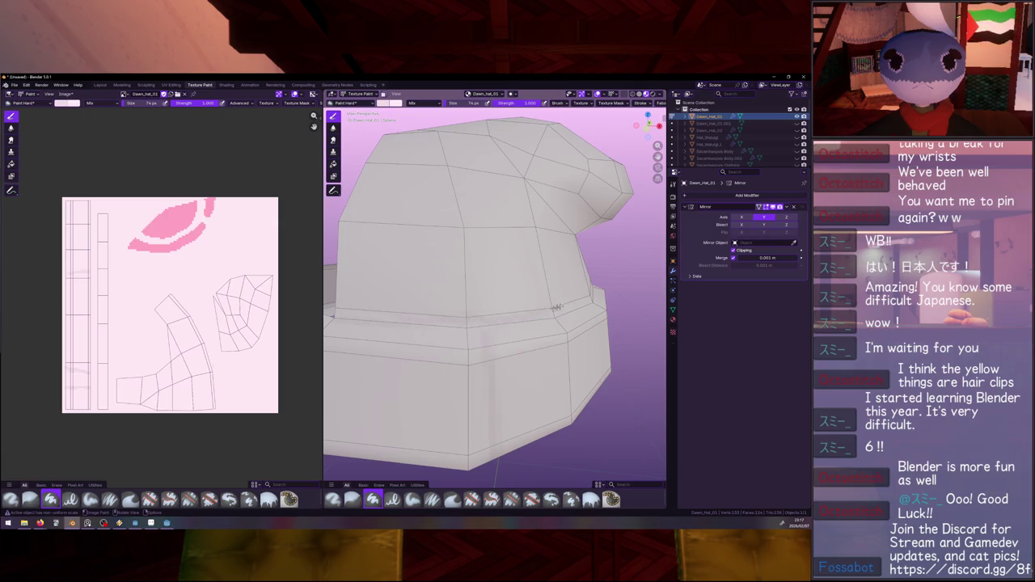
middle_drag(641, 252, 602, 261)
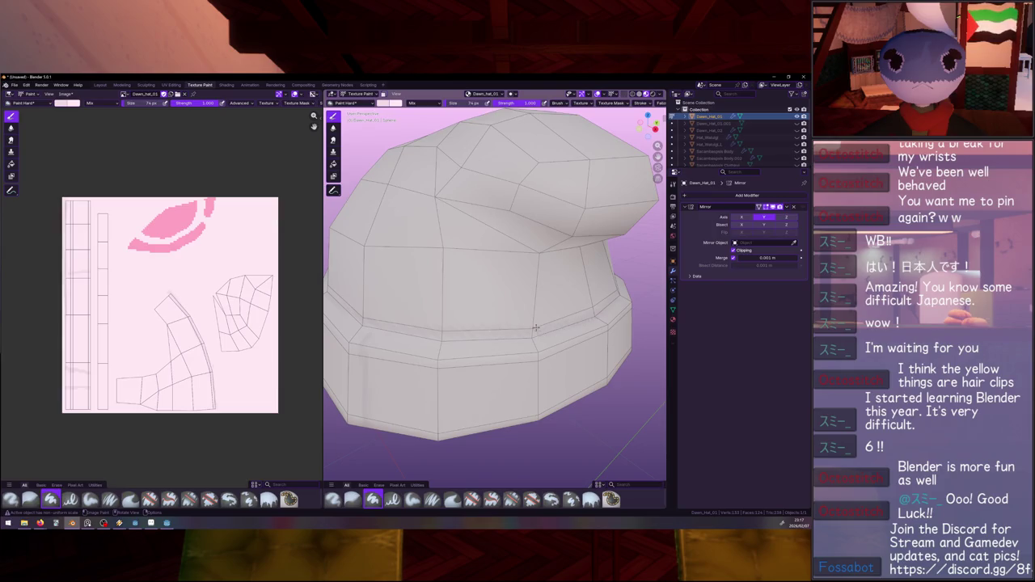
mouse_move(535, 327)
middle_down()
mouse_move(545, 380)
mouse_move(533, 376)
middle_up()
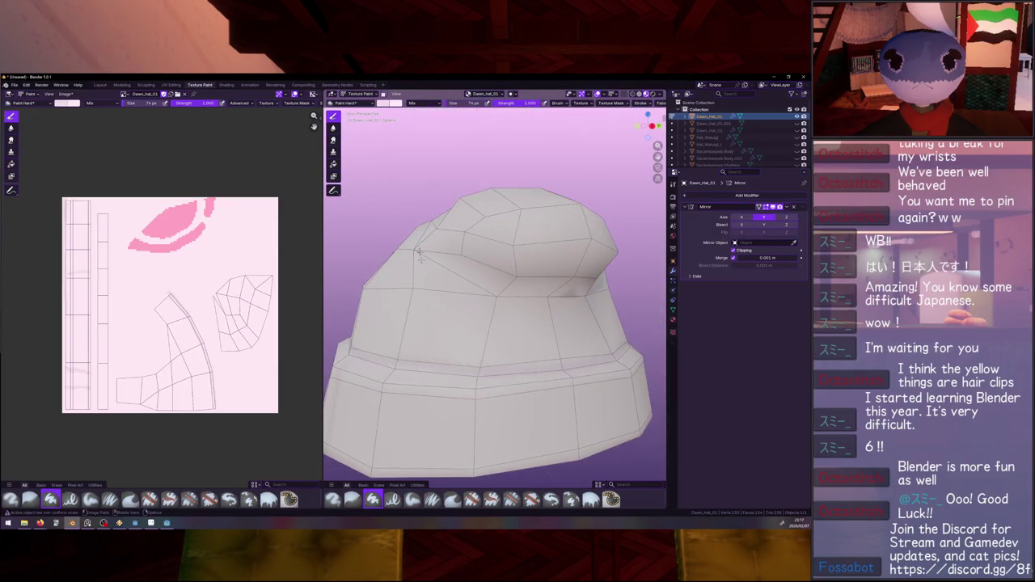
Paint faint off-white shading along the hat's seam
drag(528, 300, 538, 306)
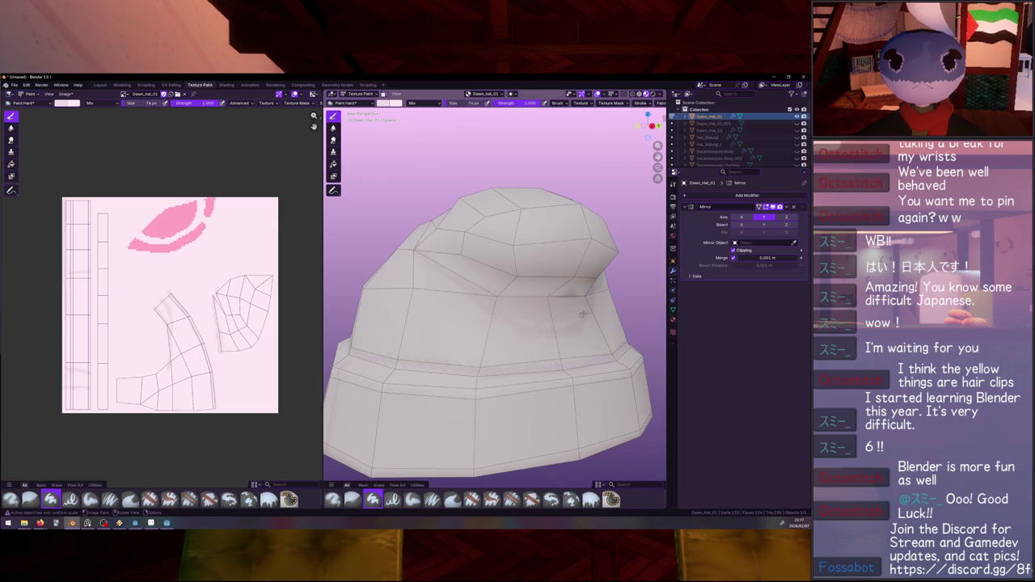
scroll(526, 318, down, 2)
mouse_move(526, 317)
middle_down()
mouse_move(566, 319)
mouse_move(533, 356)
middle_up()
scroll(538, 356, up, 3)
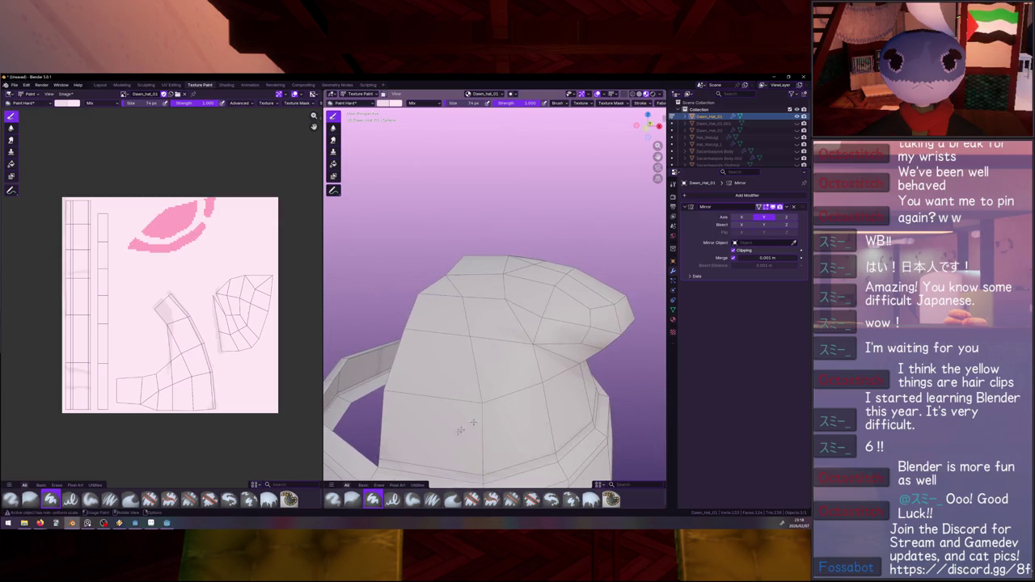
middle_drag(564, 366, 582, 340)
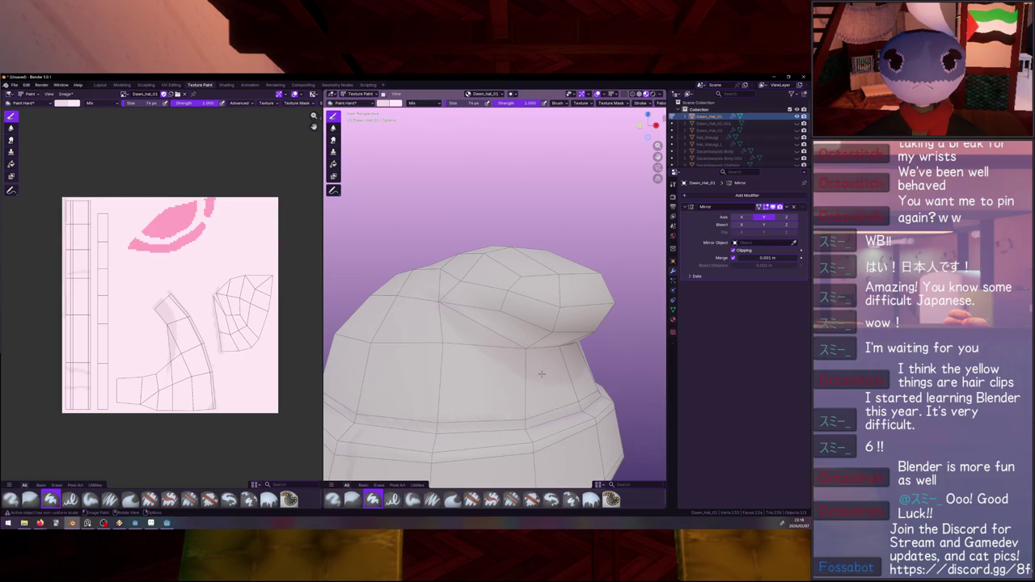
middle_drag(533, 357, 510, 325)
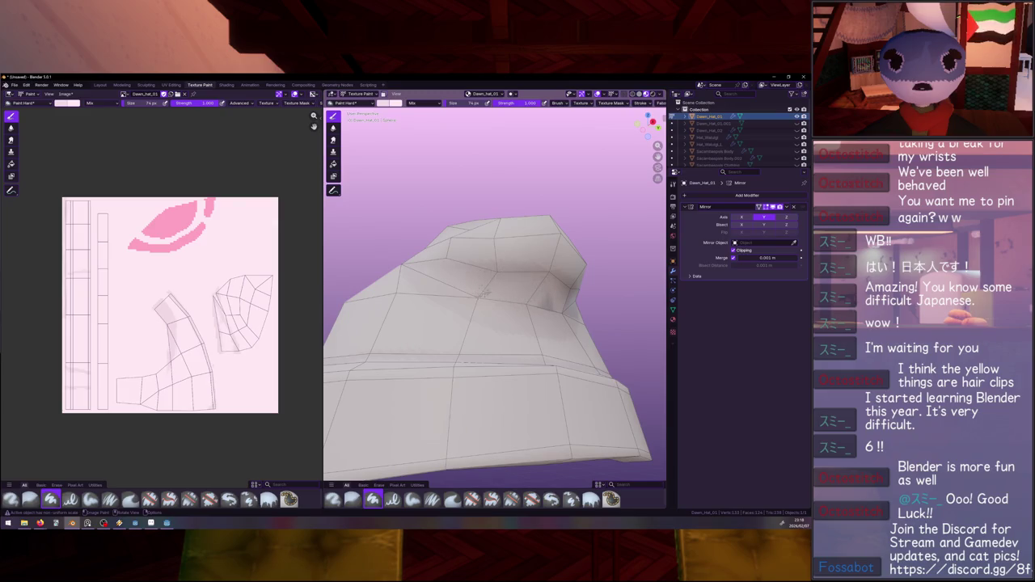
Set brush Value to 0.929 and paint shading strokes on the hat and brim crease
click(60, 104)
click(116, 207)
text(0.929)
key(Return)
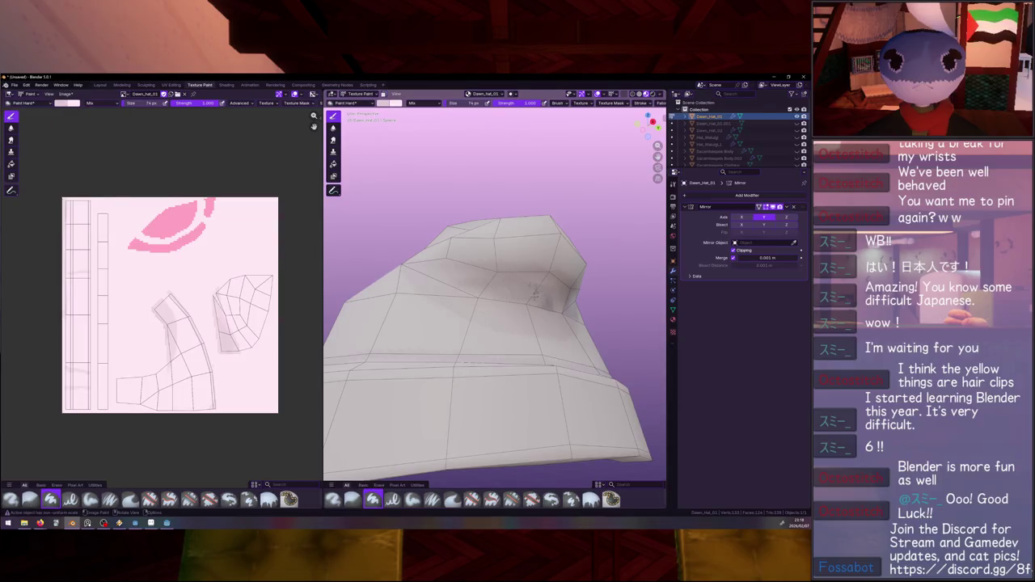
drag(495, 291, 477, 293)
mouse_move(522, 299)
middle_down()
mouse_move(629, 352)
mouse_move(504, 357)
middle_up()
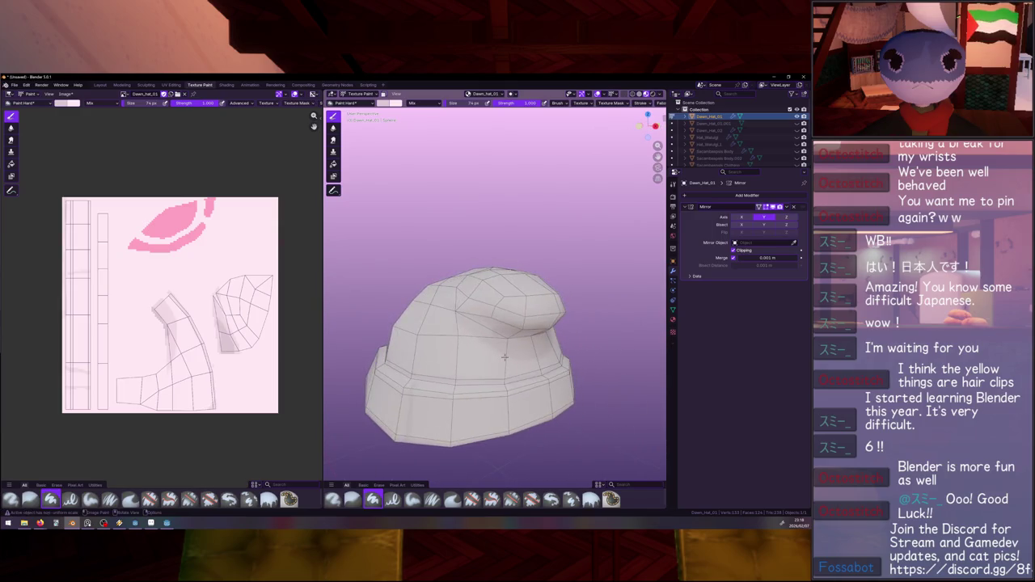
drag(489, 330, 500, 333)
scroll(495, 332, down, 5)
middle_drag(495, 332, 533, 323)
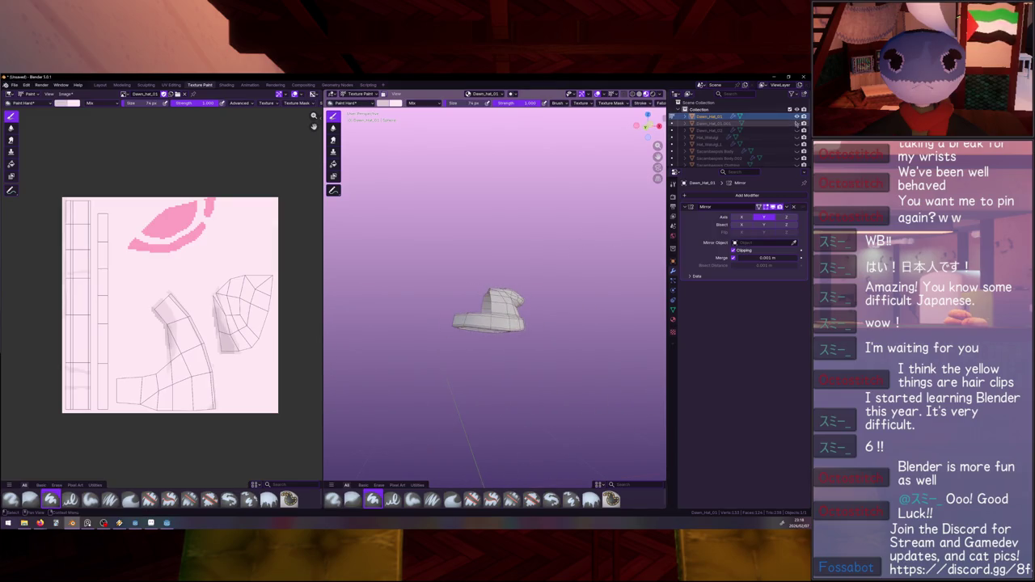
mouse_move(566, 275)
middle_down()
mouse_move(587, 267)
mouse_move(469, 271)
mouse_move(539, 278)
middle_up()
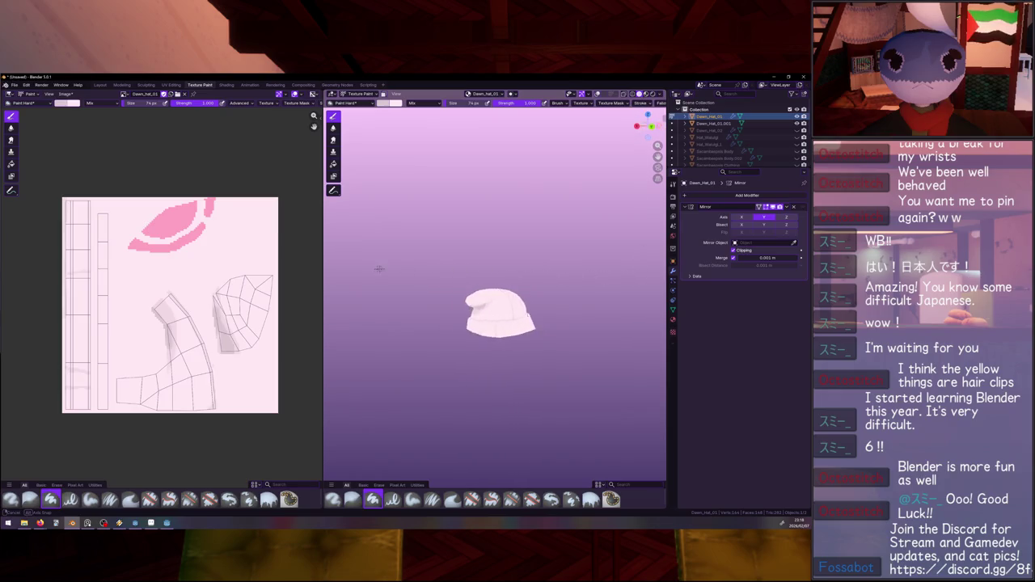
Switch texture painting over to the pink-striped hat Dawn_Hat_01.001
scroll(540, 278, up, 3)
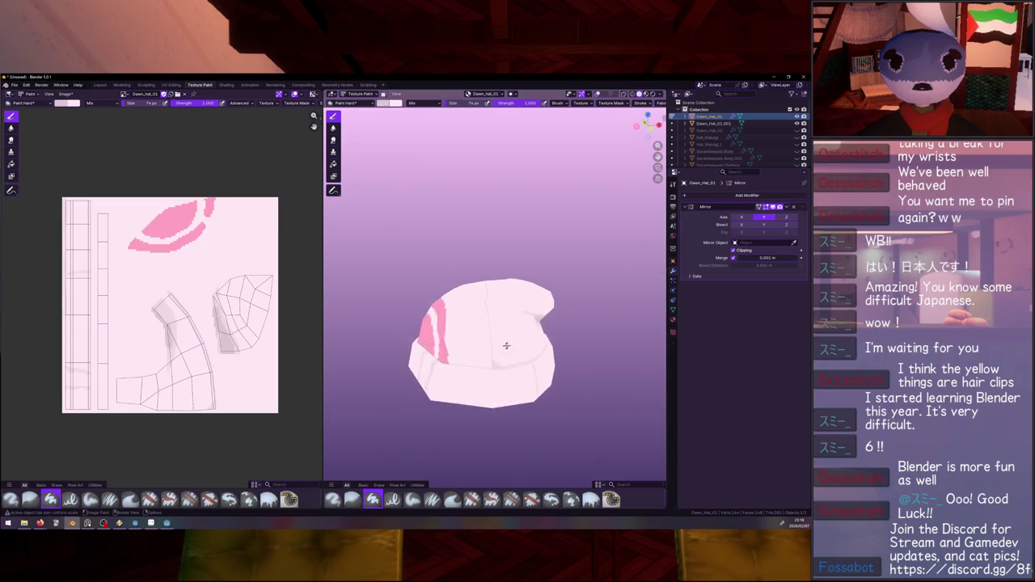
scroll(541, 278, up, 3)
key(ctrl+Tab)
click(476, 282)
click(474, 324)
key(ctrl+Tab)
click(422, 320)
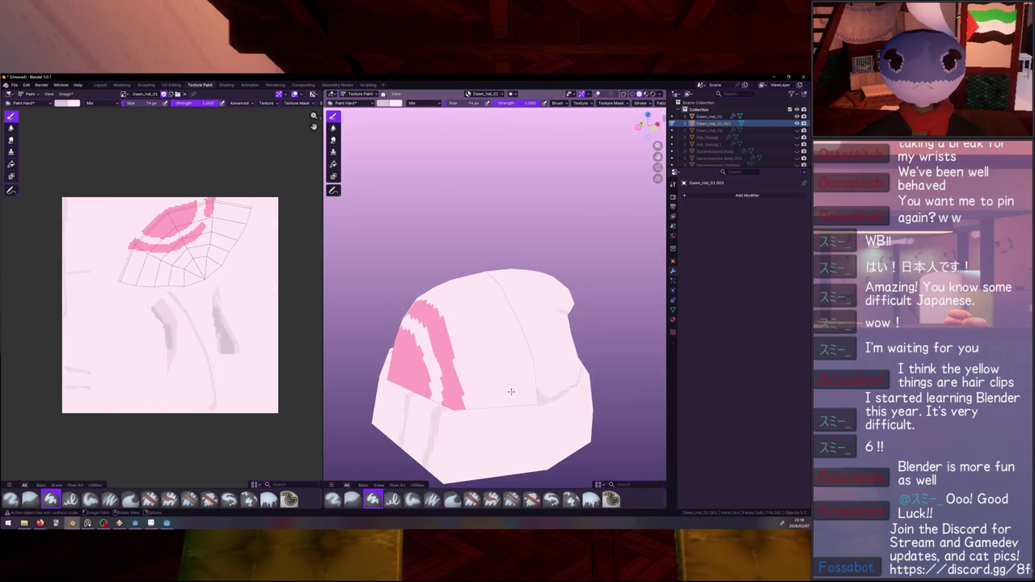
Paint grey shading strokes along the hat band edge, undoing one stray stroke
drag(468, 403, 528, 403)
key(ctrl+z)
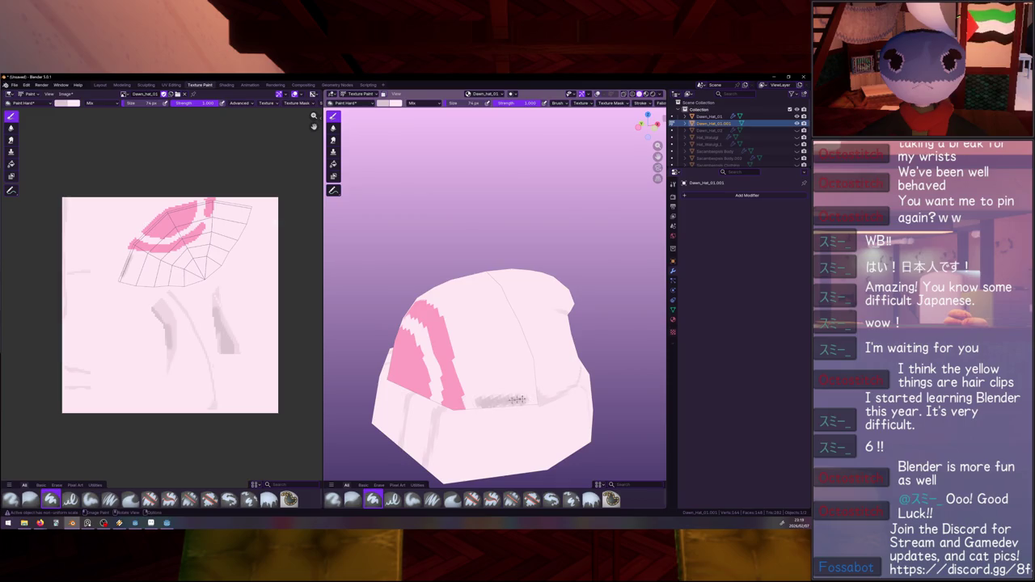
key(ctrl+z)
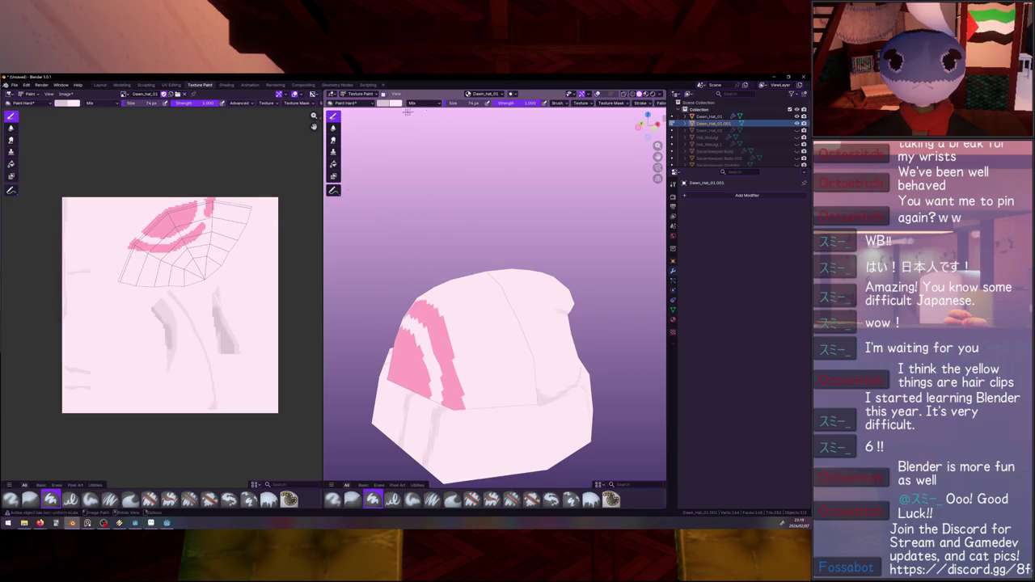
click(389, 105)
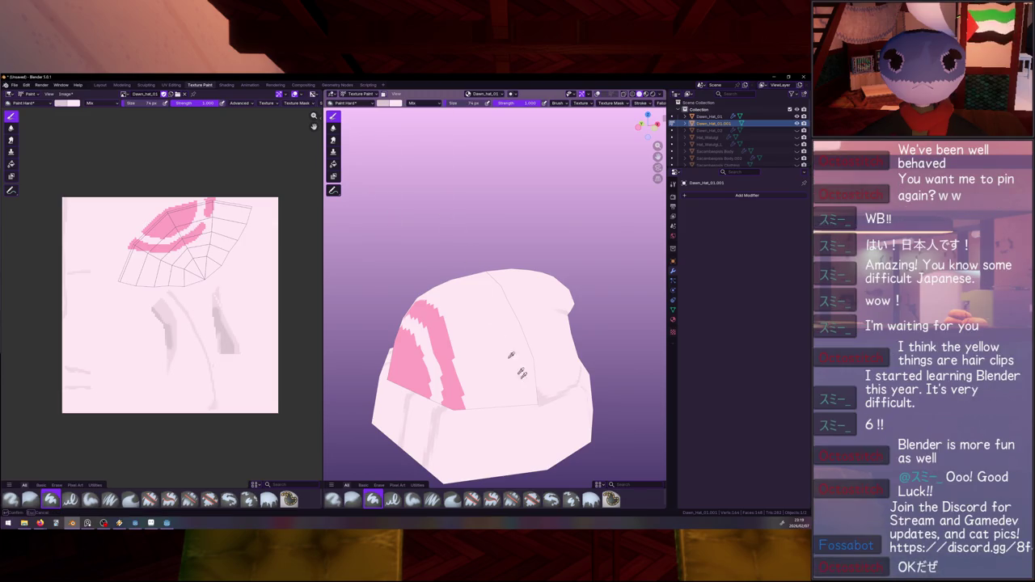
mouse_move(472, 404)
mouse_down()
mouse_move(530, 395)
mouse_move(472, 405)
mouse_up()
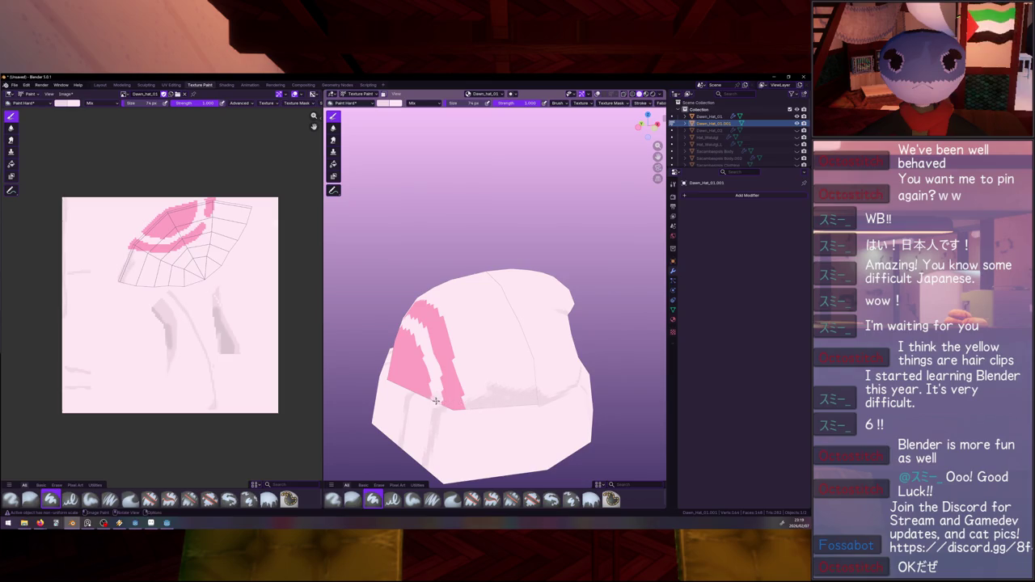
middle_drag(419, 344, 493, 353)
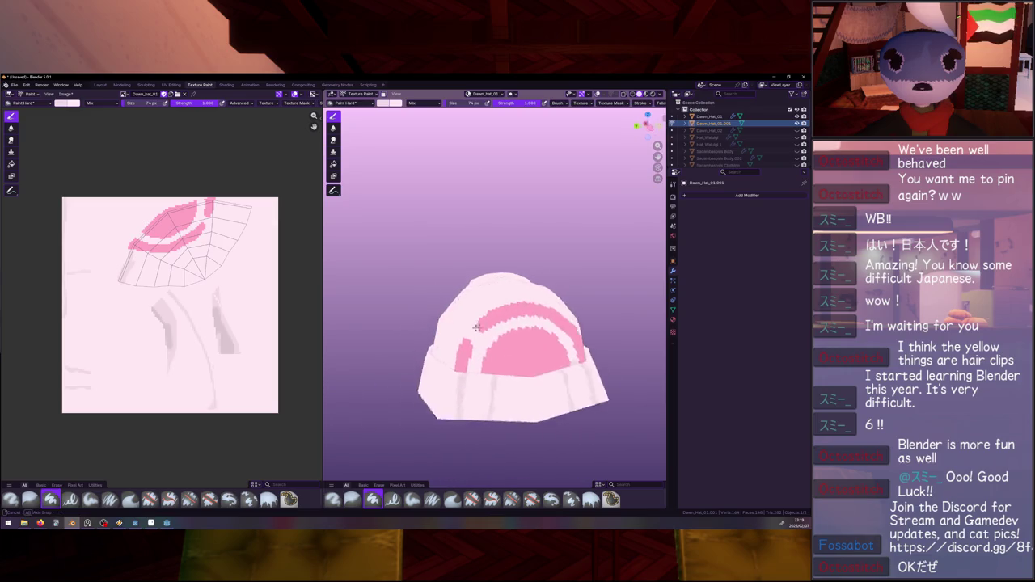
drag(428, 377, 473, 390)
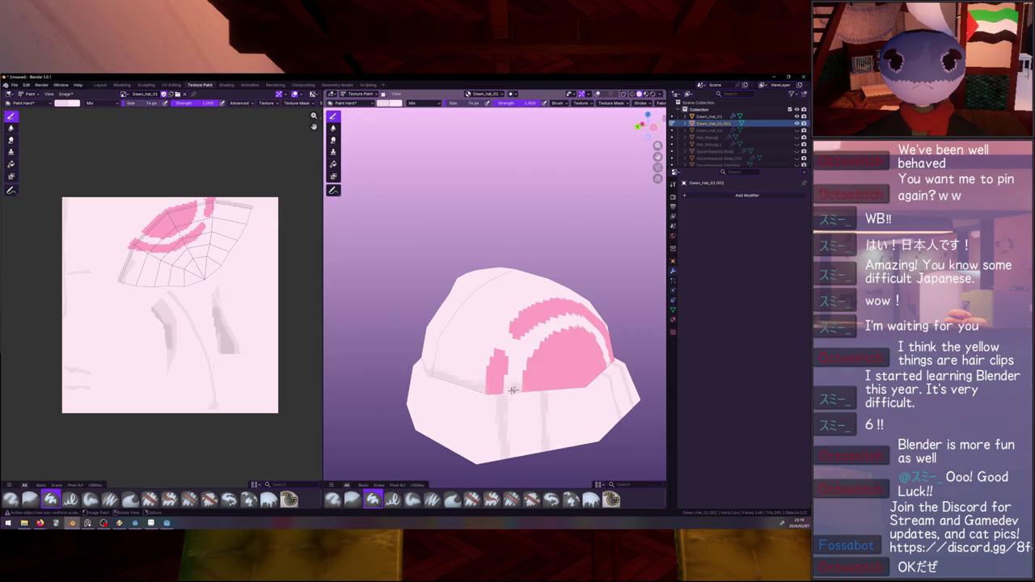
Review the pink front of the hat and return to Object Mode
scroll(516, 390, down, 3)
mouse_move(516, 390)
middle_down()
mouse_move(544, 348)
mouse_move(442, 350)
middle_up()
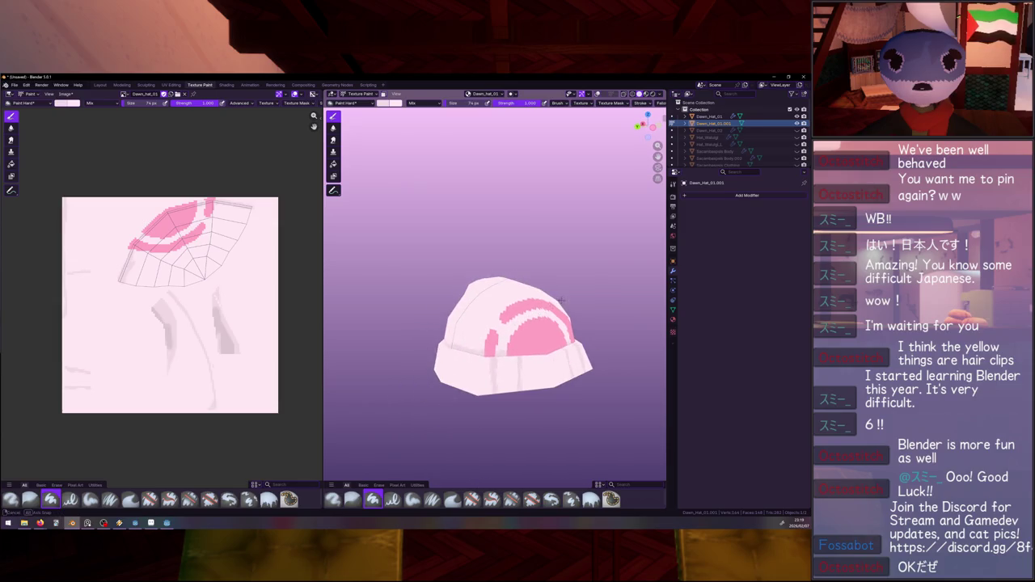
middle_drag(546, 309, 580, 302)
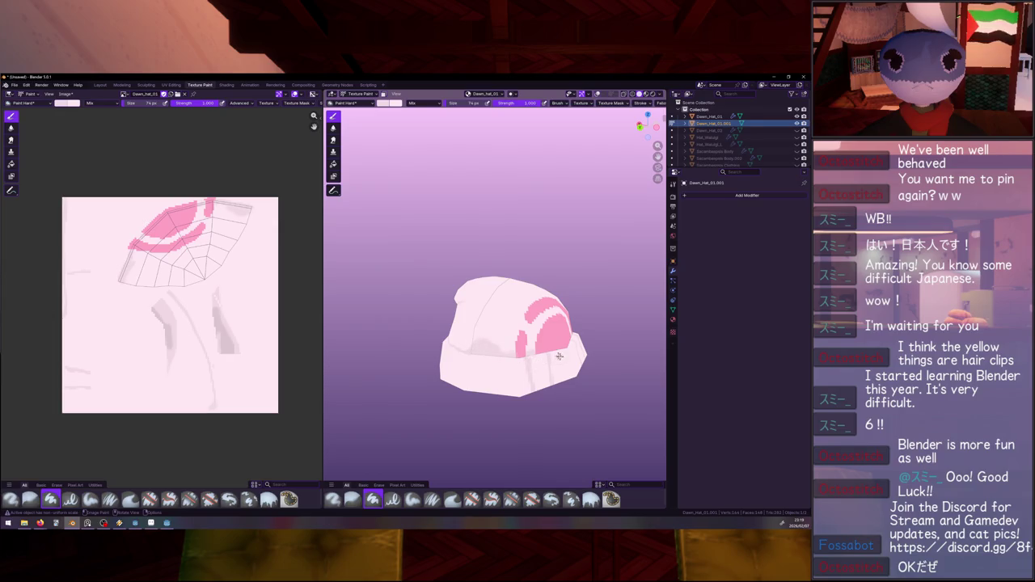
middle_drag(559, 356, 505, 373)
scroll(504, 372, up, 2)
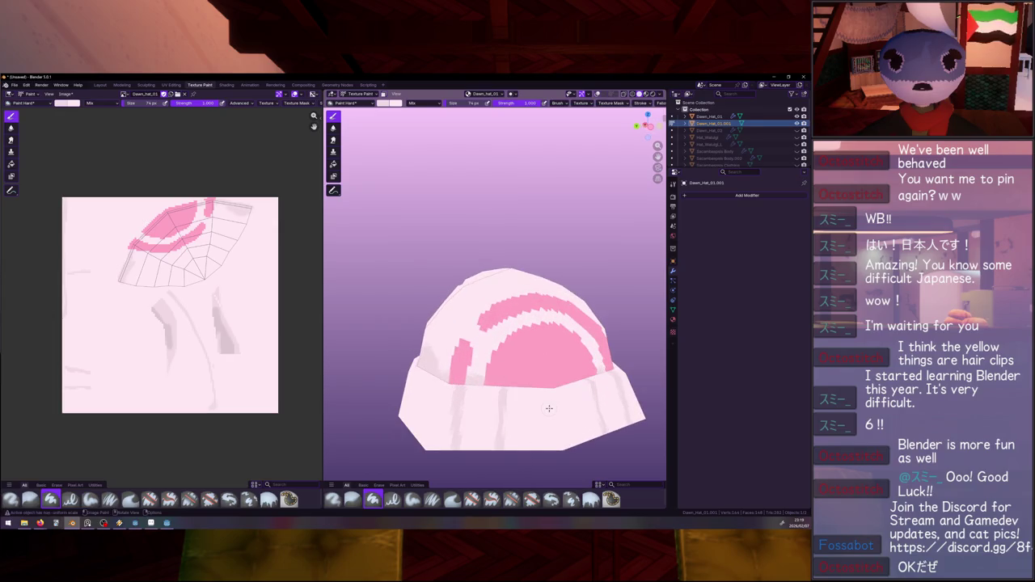
key(ctrl+Tab)
scroll(544, 387, down, 3)
mouse_move(544, 388)
middle_down()
mouse_move(639, 318)
mouse_move(559, 327)
middle_up()
scroll(560, 328, up, 2)
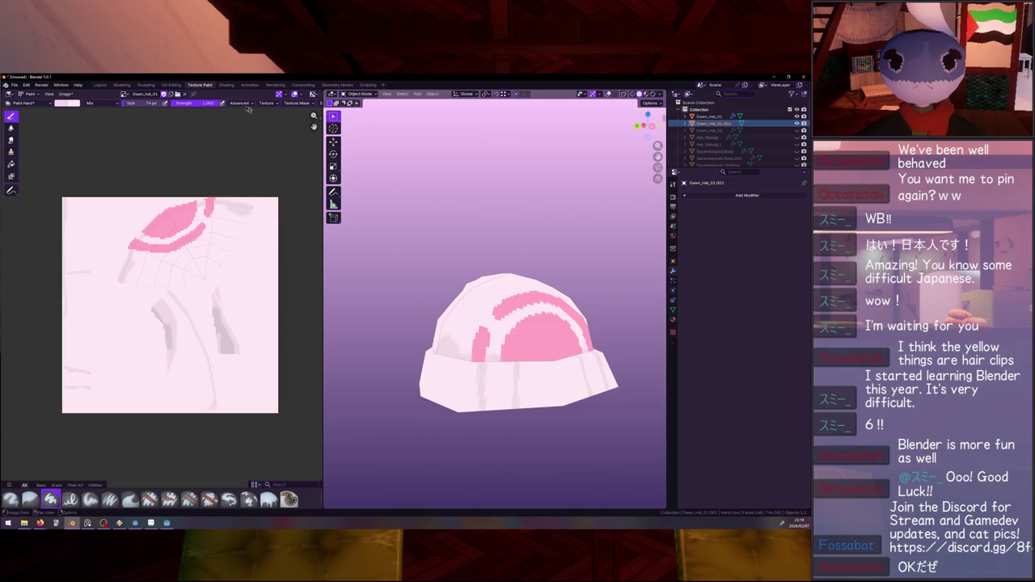
Set the brush colour Saturation to 0.445
click(71, 103)
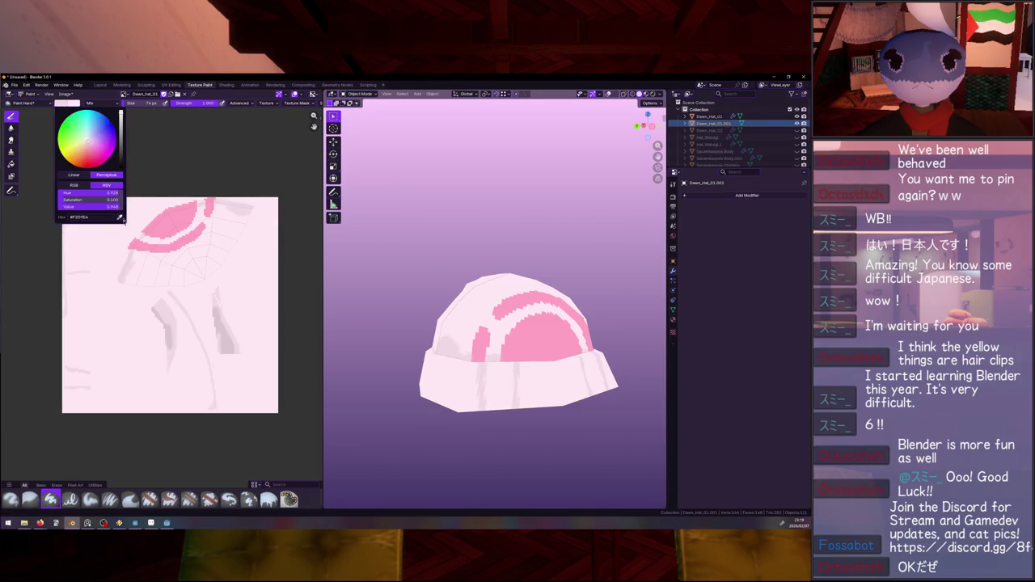
click(71, 103)
click(114, 199)
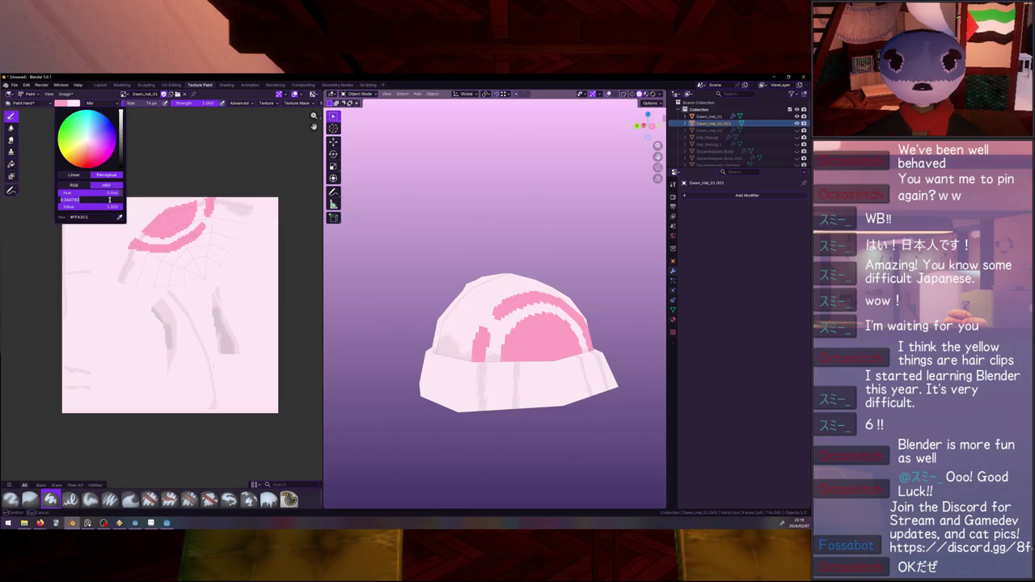
text(0.445)
key(Return)
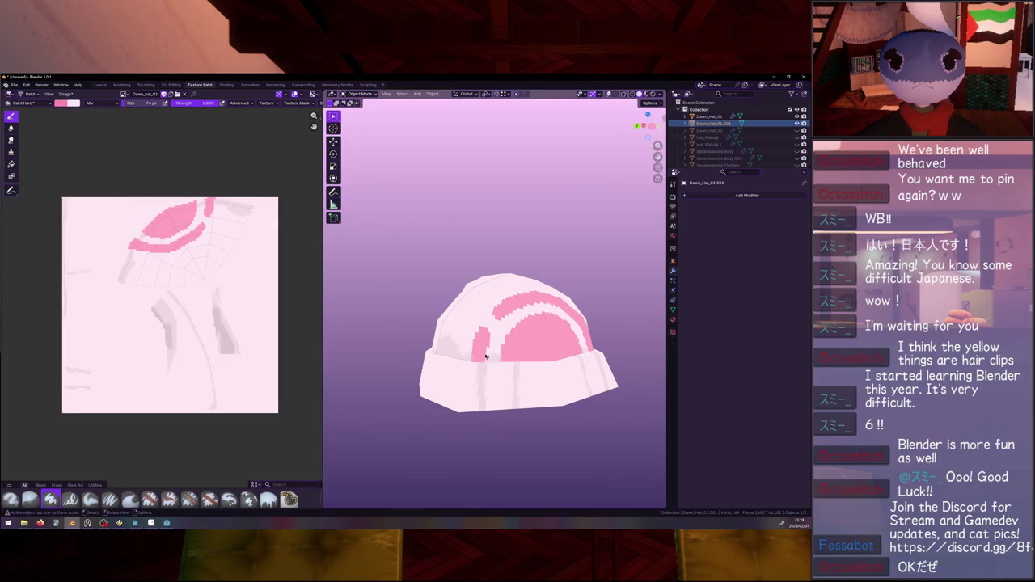
scroll(485, 356, up, 5)
scroll(501, 352, down, 3)
scroll(517, 348, down, 1)
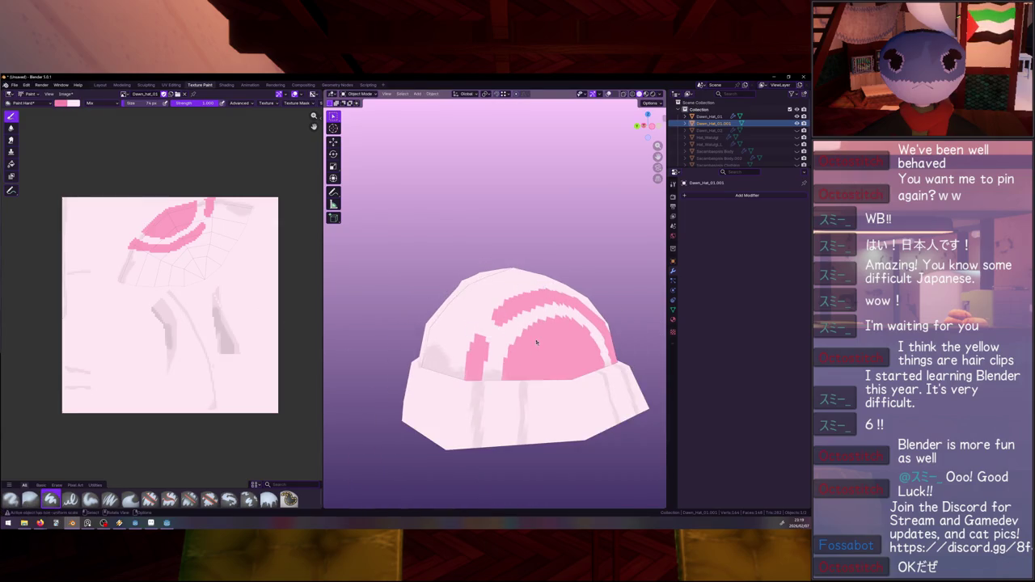
Enter Texture Paint mode, undo a test pink stroke, and pan the hat into view
key(ctrl+Tab)
click(575, 308)
drag(578, 354, 532, 361)
key(ctrl+z)
shift+middle_drag(533, 360, 460, 341)
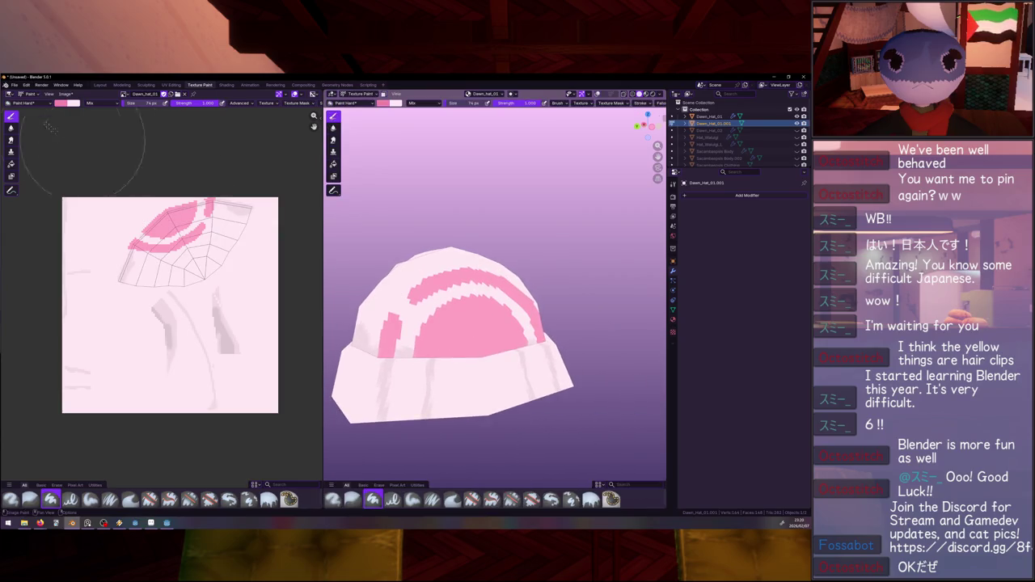
Brighten the pink brush slightly and show the hat's material settings
click(391, 104)
drag(412, 206, 420, 206)
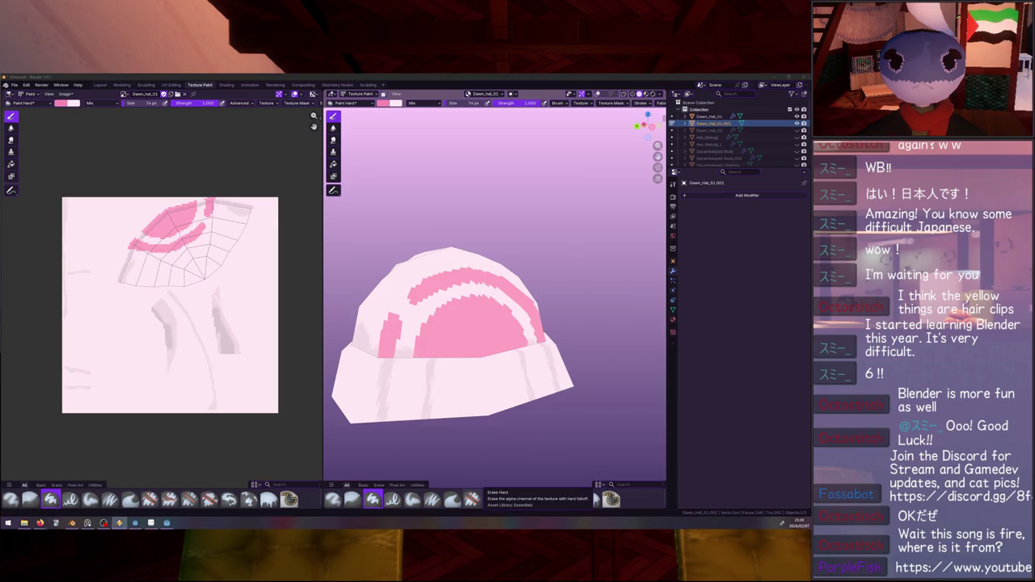
click(673, 321)
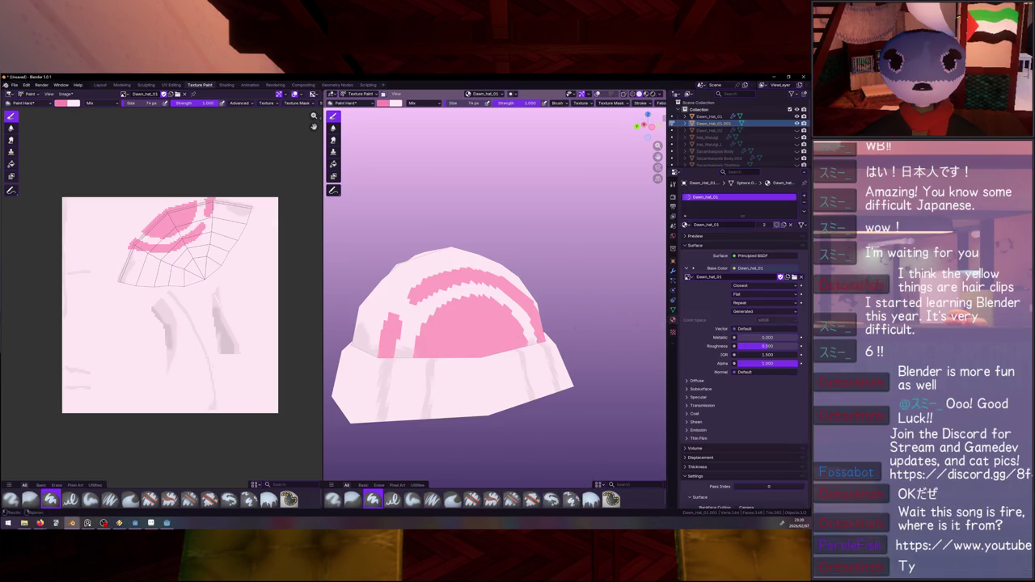
Undo a too-dark pink stroke and reset brush Saturation to 0.445
drag(416, 353, 496, 349)
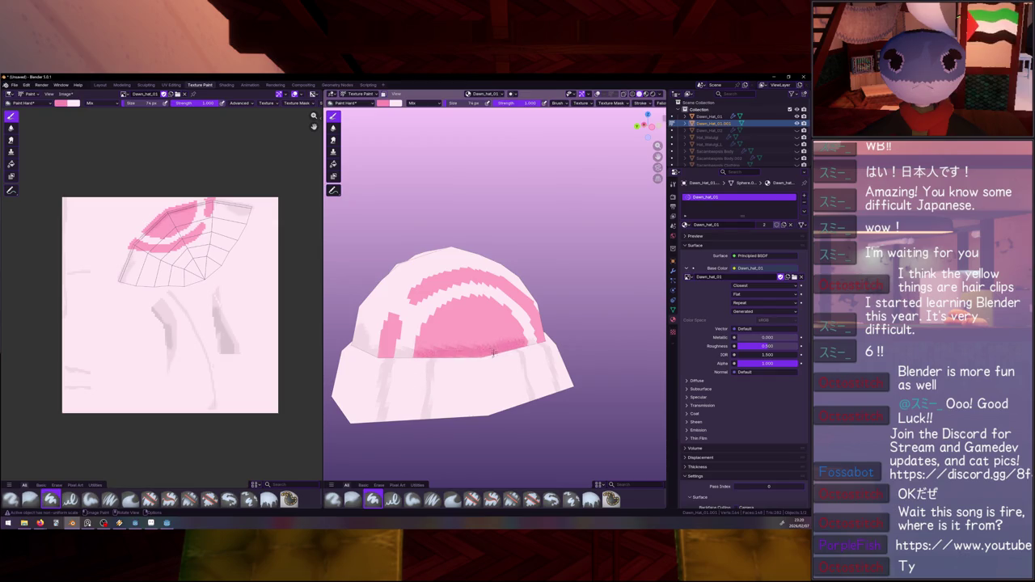
key(ctrl+z)
key(ctrl+z)
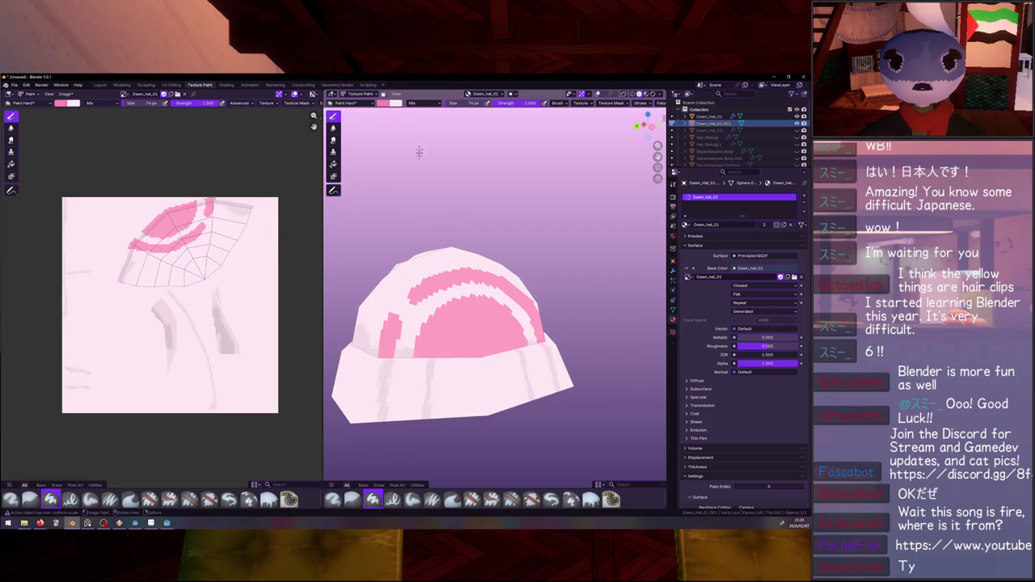
click(390, 105)
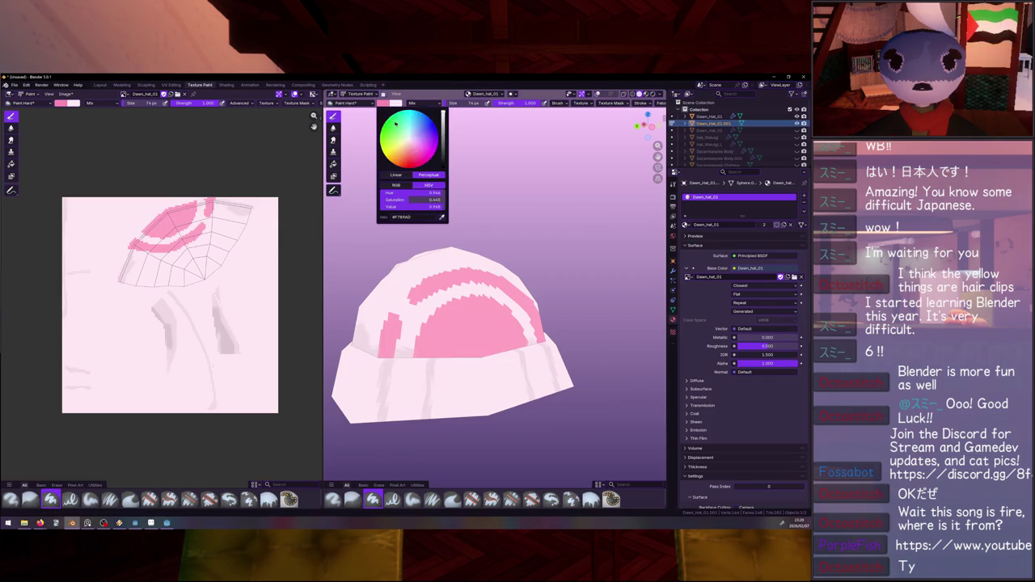
click(429, 200)
key(Return)
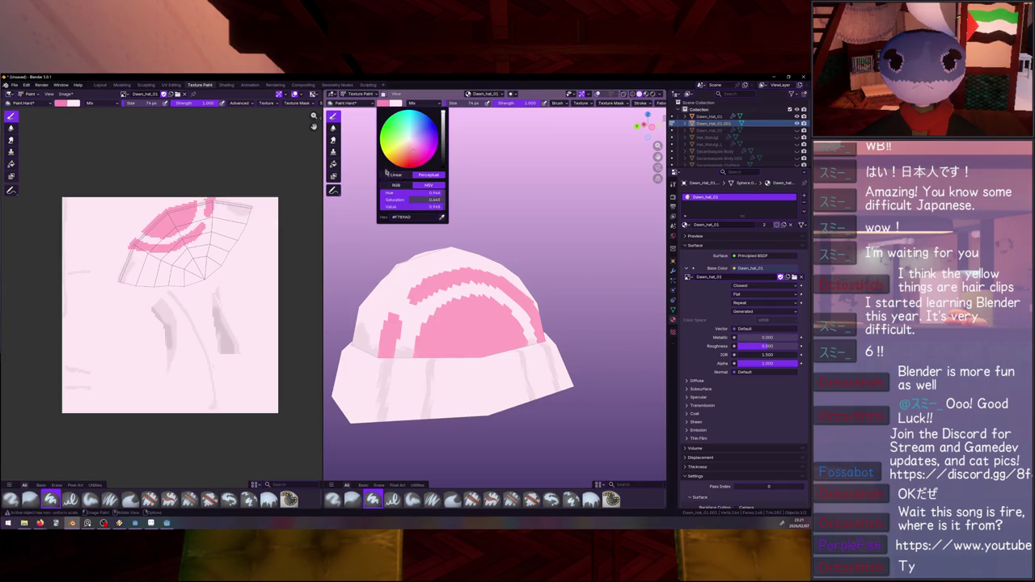
drag(415, 198, 426, 208)
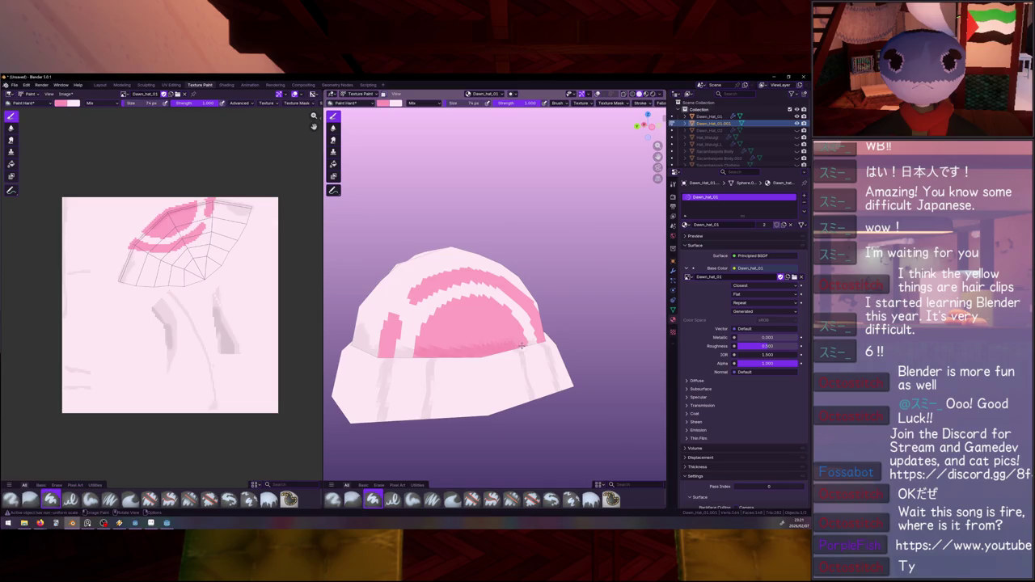
Touch up the lower-left end of the pink band, check it, and return to Object Mode
drag(387, 353, 384, 356)
middle_drag(411, 342, 424, 309)
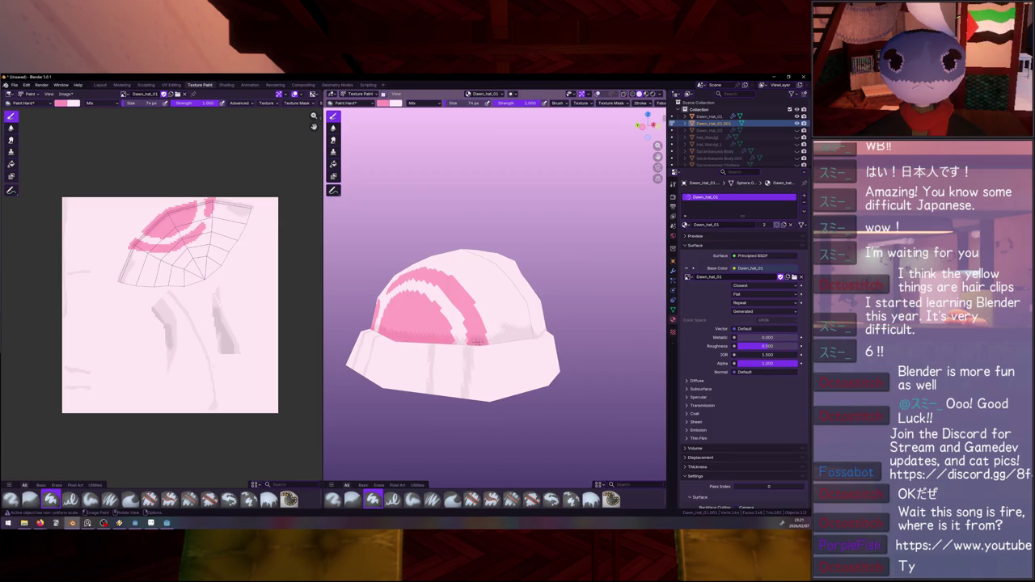
scroll(478, 340, down, 5)
mouse_move(478, 341)
middle_down()
mouse_move(520, 326)
mouse_move(506, 338)
middle_up()
scroll(508, 330, up, 4)
key(ctrl+Tab)
click(506, 297)
Return to Texture Paint mode and paint near-white shading along the brim's lower edge
key(ctrl+Tab)
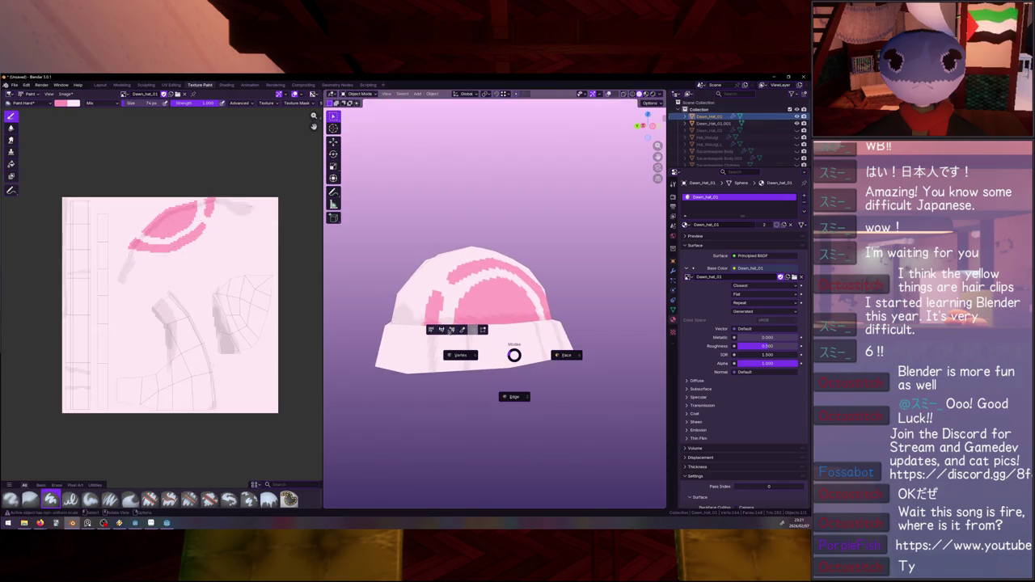
click(472, 329)
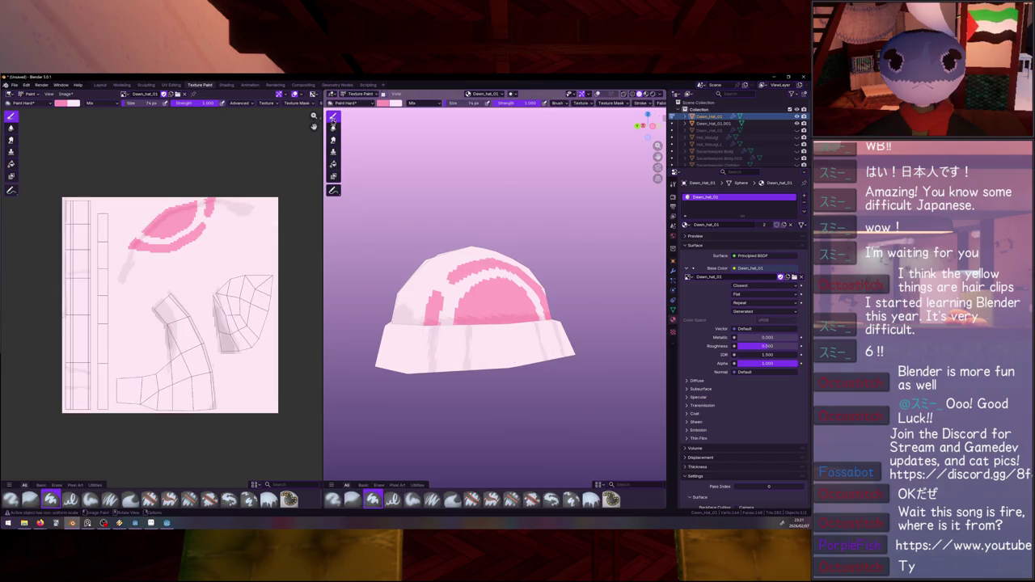
click(394, 103)
key(s)
mouse_move(375, 383)
mouse_down()
mouse_move(385, 369)
mouse_move(420, 372)
mouse_up()
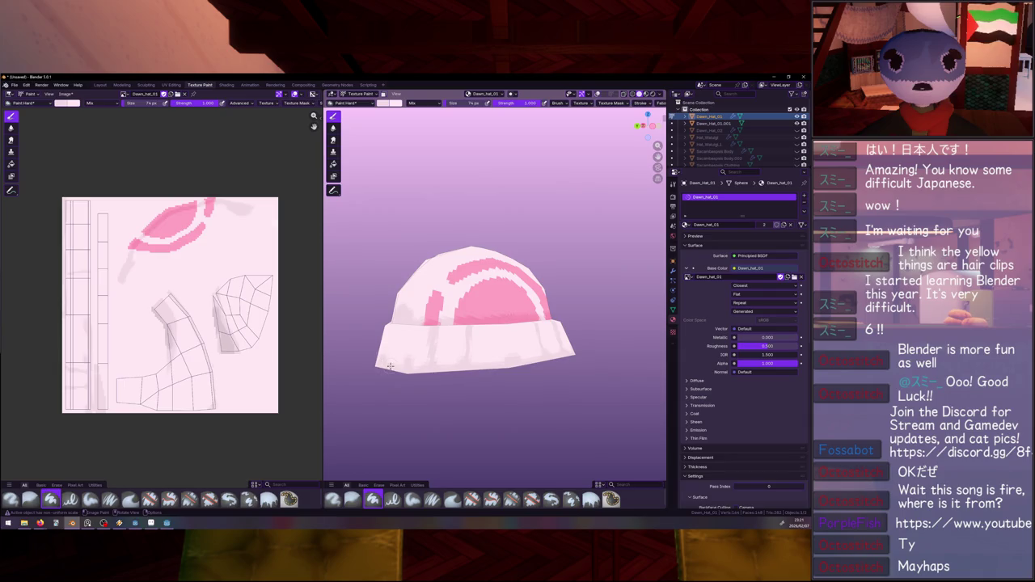
Paint grey shading bands along the hat's brim
middle_drag(383, 364, 469, 459)
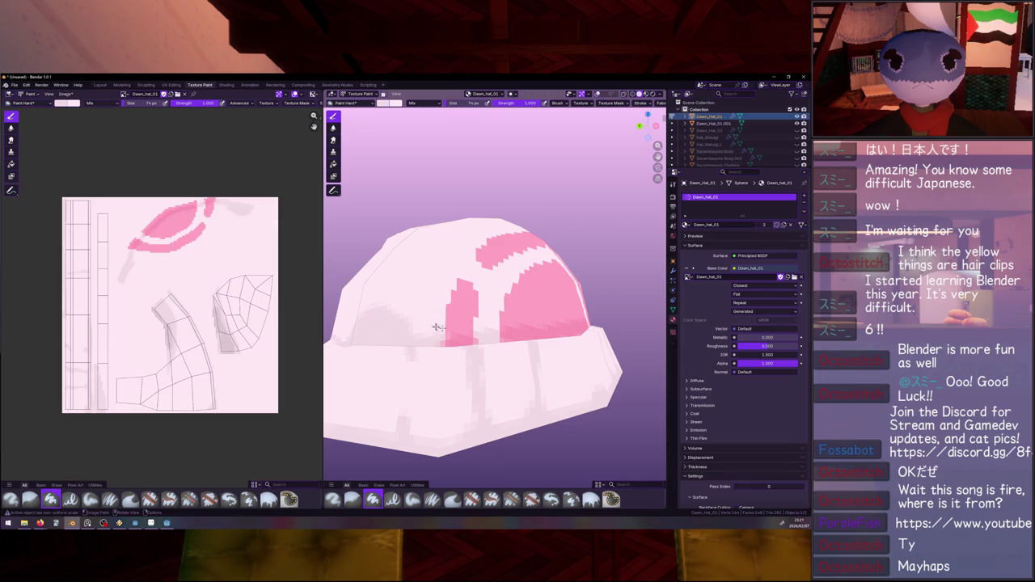
middle_drag(436, 326, 430, 350)
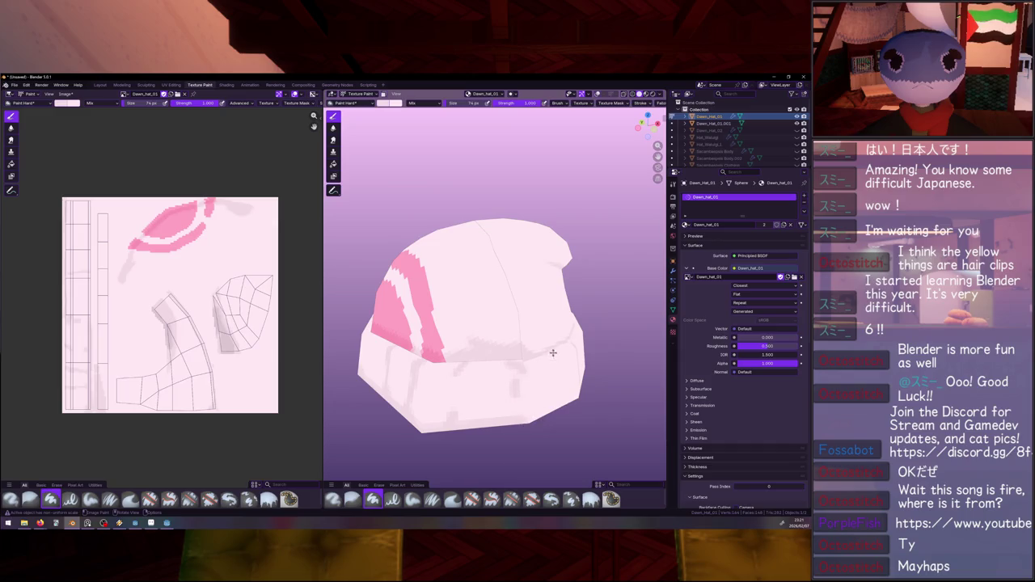
scroll(550, 414, up, 2)
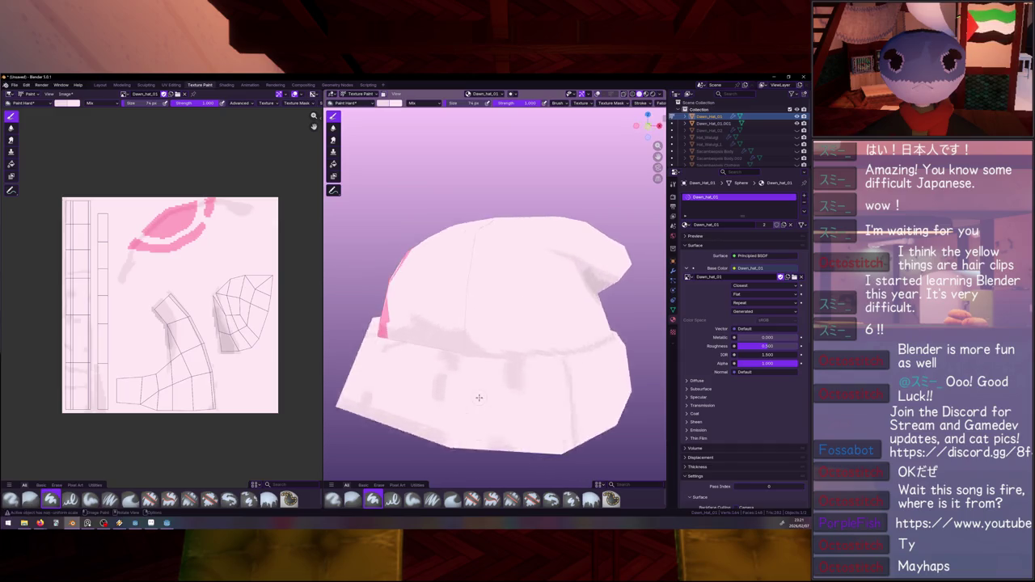
scroll(525, 412, up, 3)
mouse_move(495, 411)
mouse_down()
mouse_move(437, 404)
mouse_move(518, 412)
mouse_move(533, 450)
mouse_up()
drag(561, 411, 516, 413)
Darken the hat's bottom edge with grey shading strokes
mouse_move(596, 396)
middle_down()
mouse_move(520, 314)
mouse_move(518, 292)
middle_up()
mouse_move(428, 379)
mouse_down()
mouse_move(473, 379)
mouse_move(458, 330)
mouse_up()
drag(477, 390, 554, 393)
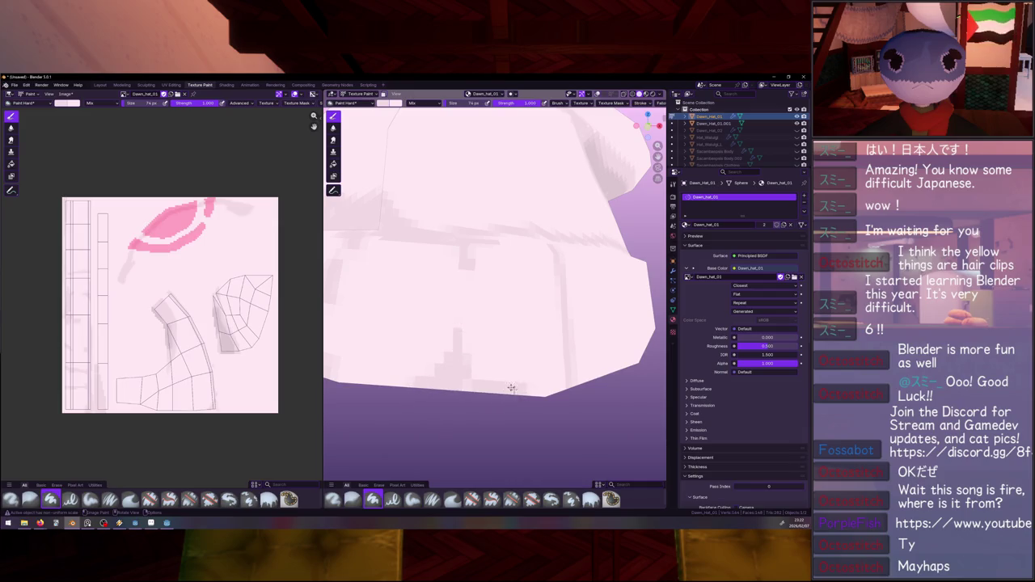
drag(425, 377, 397, 374)
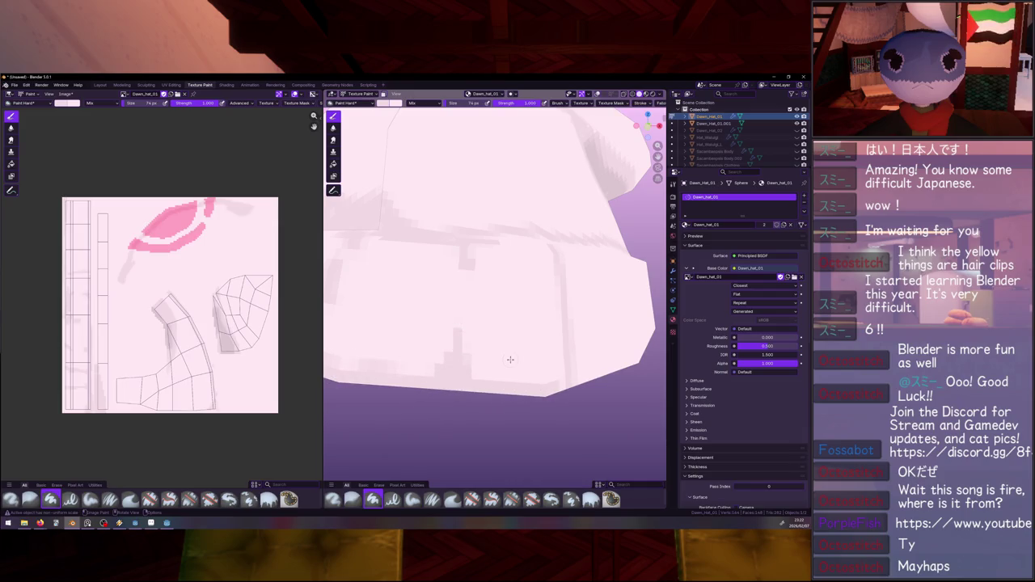
scroll(510, 359, down, 5)
mouse_move(510, 359)
middle_down()
mouse_move(505, 342)
mouse_move(479, 335)
middle_up()
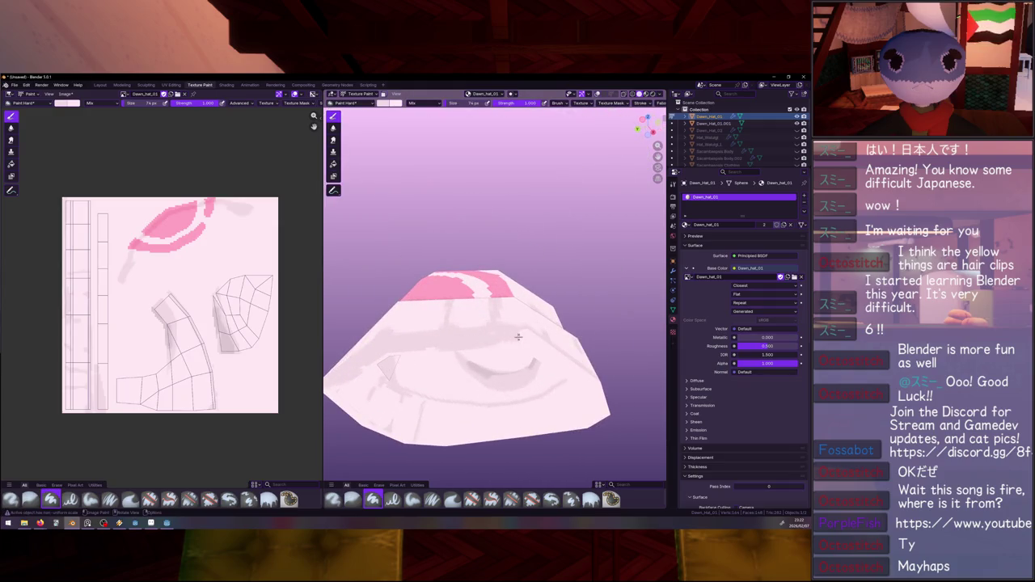
middle_drag(528, 337, 492, 322)
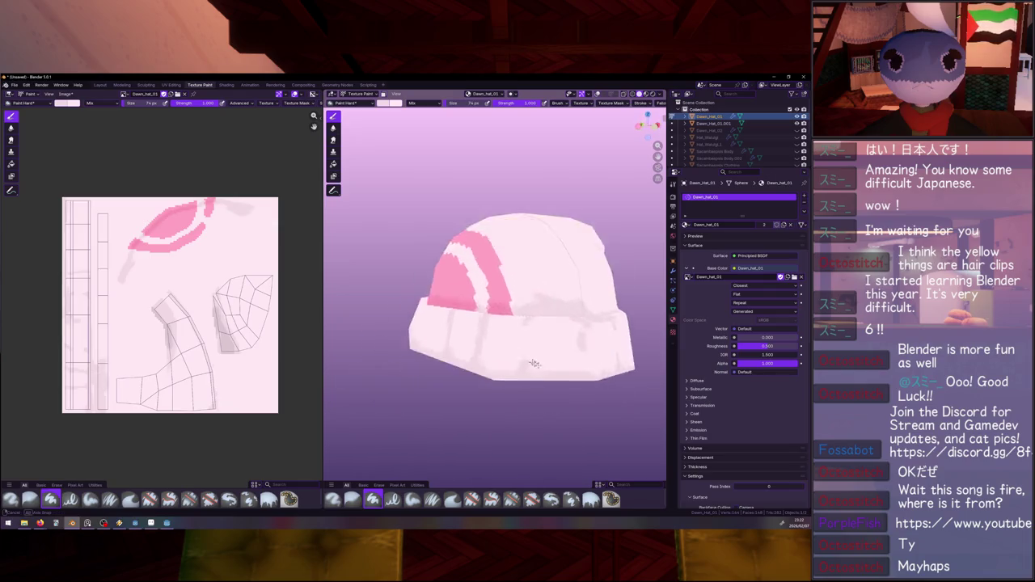
drag(467, 334, 570, 316)
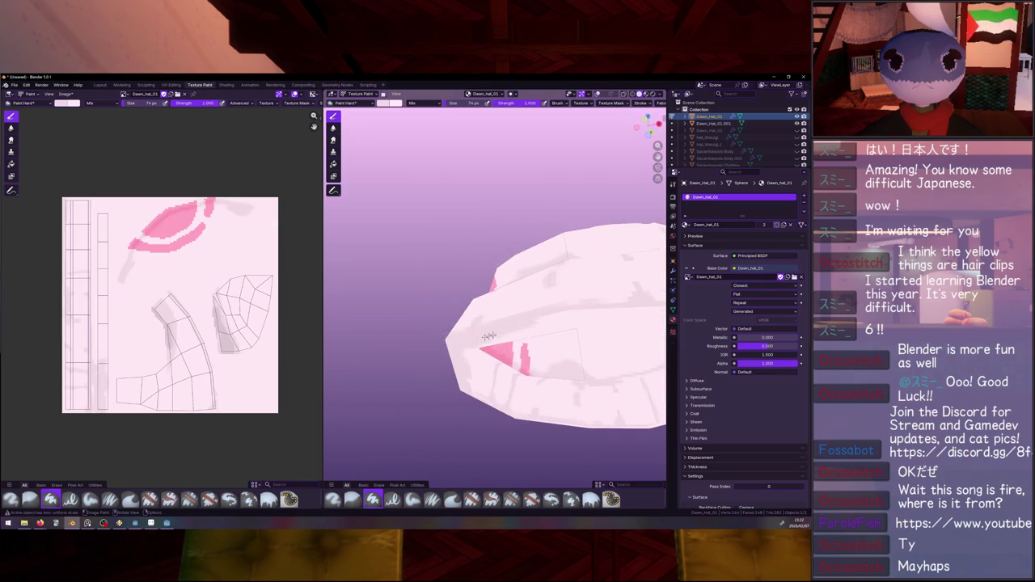
Paint grey shading across the crown and lower front, plus a short vertical crease
middle_drag(570, 316, 516, 349)
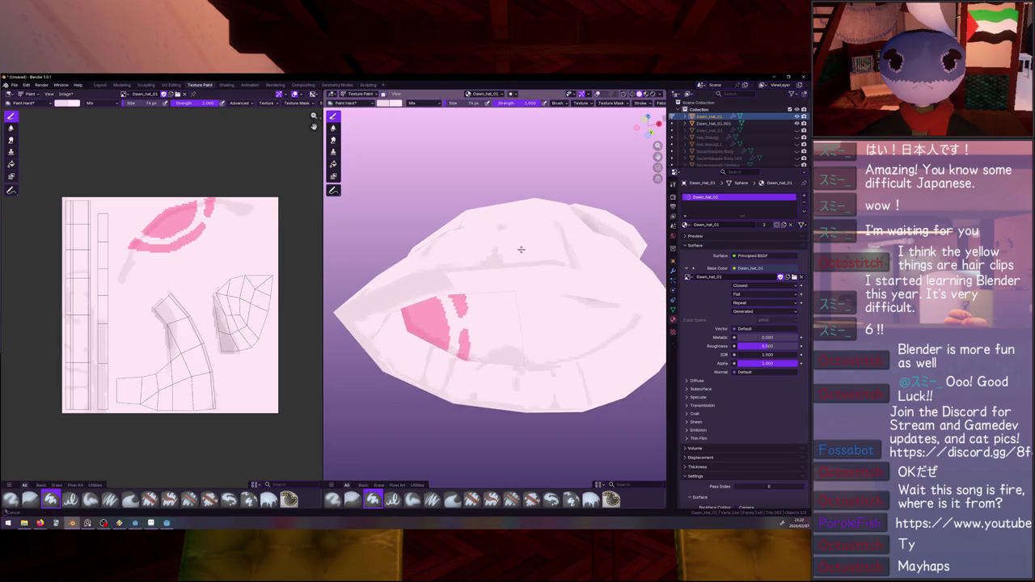
mouse_move(434, 279)
mouse_down()
mouse_move(566, 274)
mouse_move(564, 259)
mouse_up()
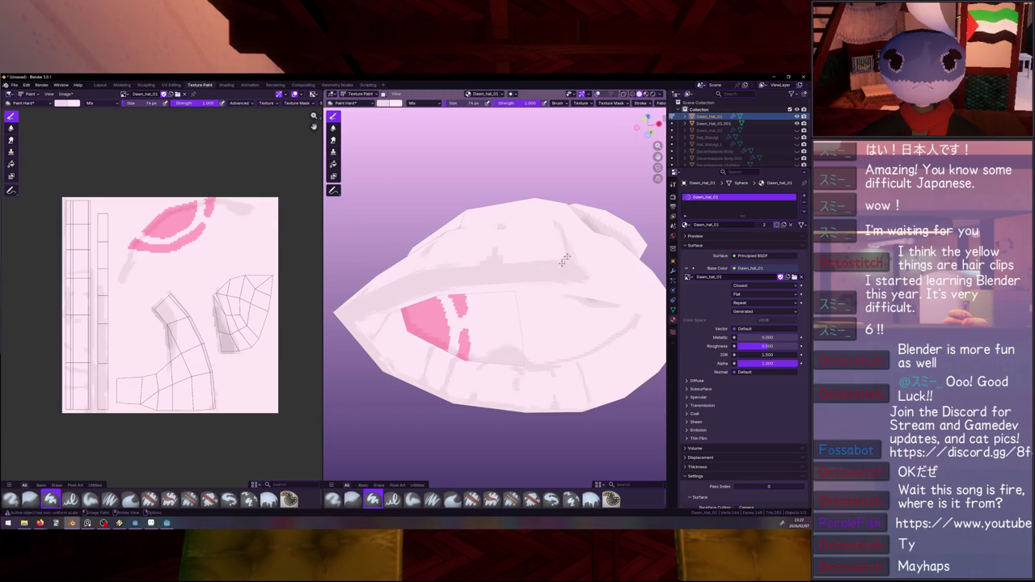
middle_drag(566, 272, 435, 324)
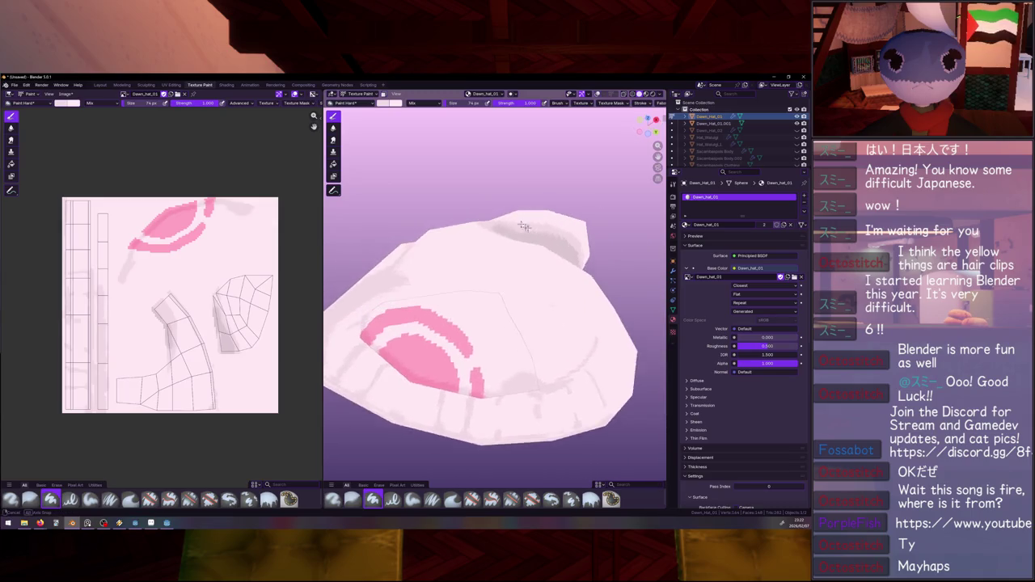
drag(420, 284, 437, 281)
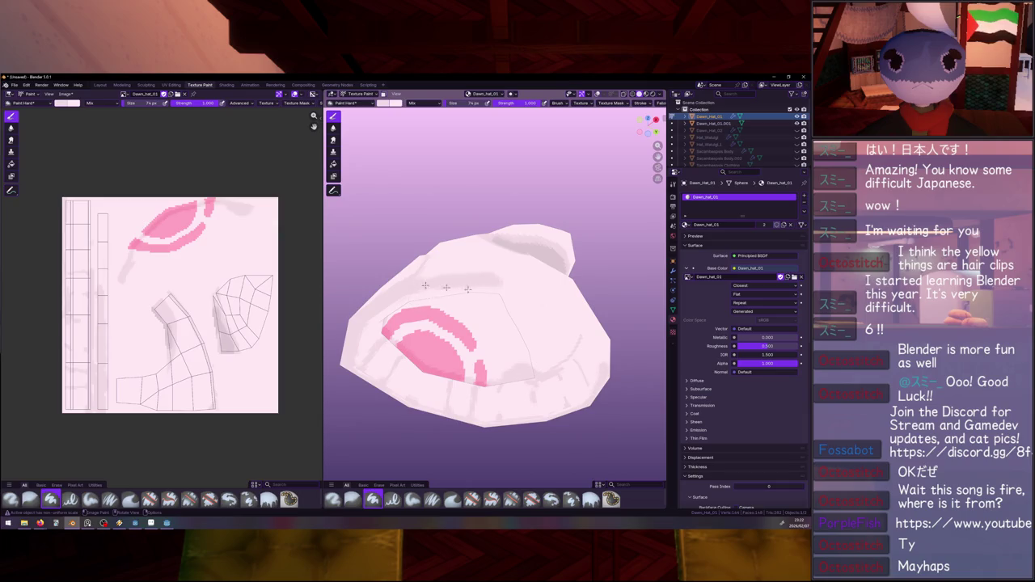
middle_drag(447, 287, 428, 342)
drag(428, 343, 584, 339)
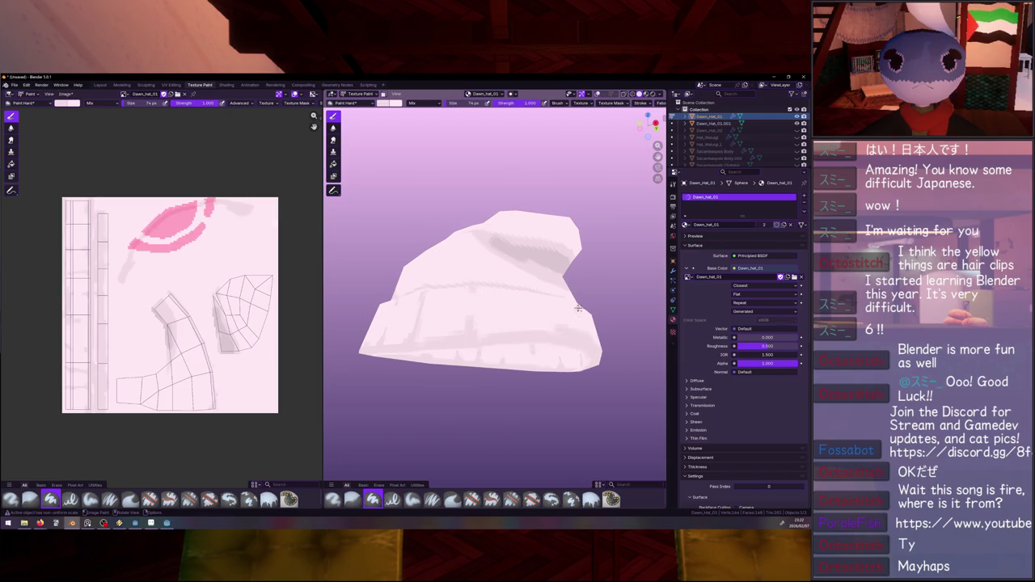
scroll(549, 328, up, 2)
scroll(485, 331, up, 2)
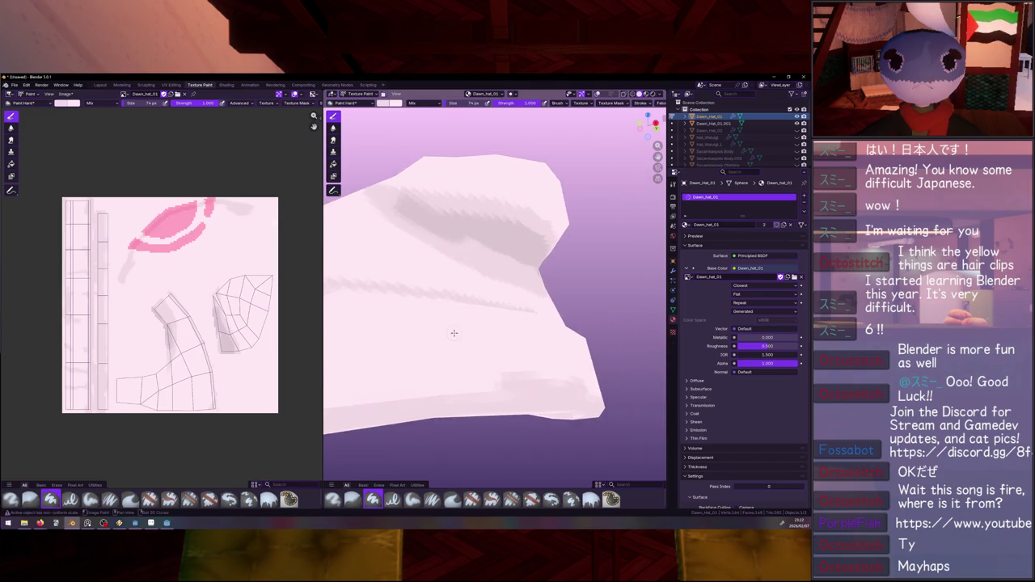
drag(442, 363, 441, 340)
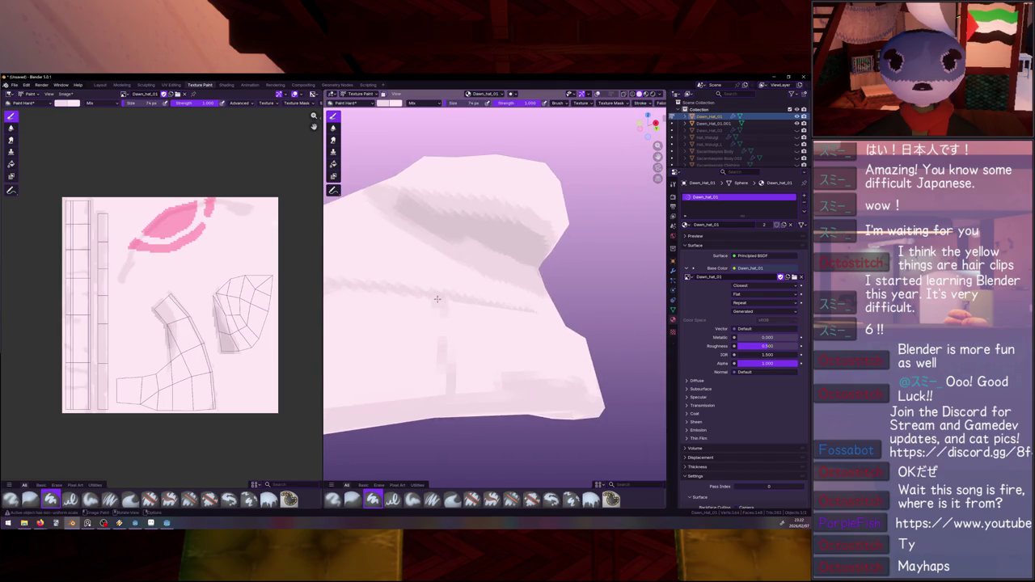
Zoom out to inspect the painted top, then return to the Layout workspace
scroll(453, 348, down, 3)
scroll(482, 340, down, 2)
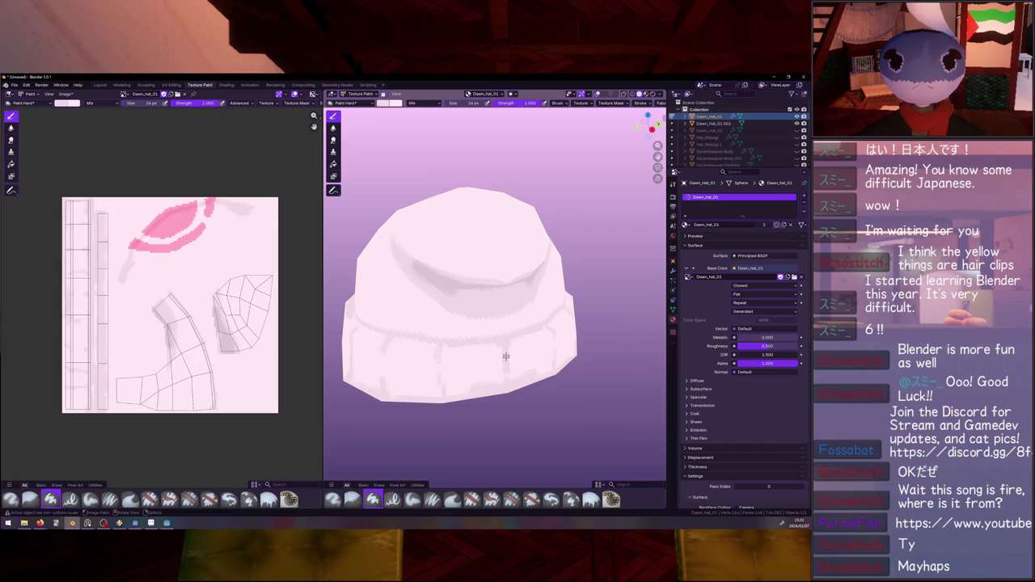
scroll(471, 373, down, 2)
scroll(472, 373, down, 1)
mouse_move(471, 373)
middle_down()
mouse_move(593, 330)
mouse_move(526, 340)
mouse_move(354, 303)
mouse_move(352, 266)
middle_up()
scroll(485, 331, down, 2)
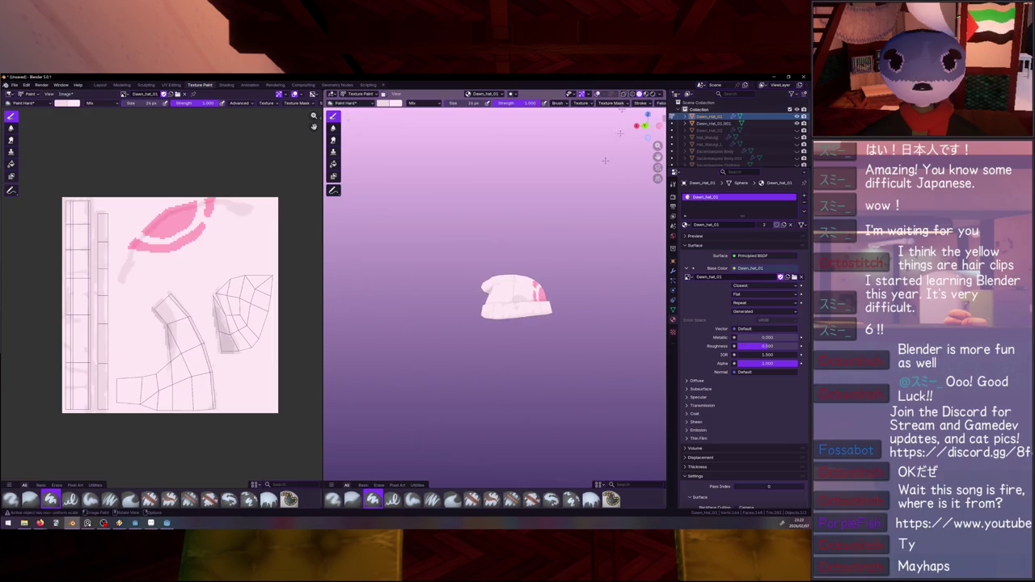
click(98, 85)
Exit local view to show the whole character and hide the purple cap
mouse_move(452, 267)
middle_down()
mouse_move(485, 273)
mouse_move(376, 273)
mouse_move(403, 292)
middle_up()
scroll(485, 272, down, 2)
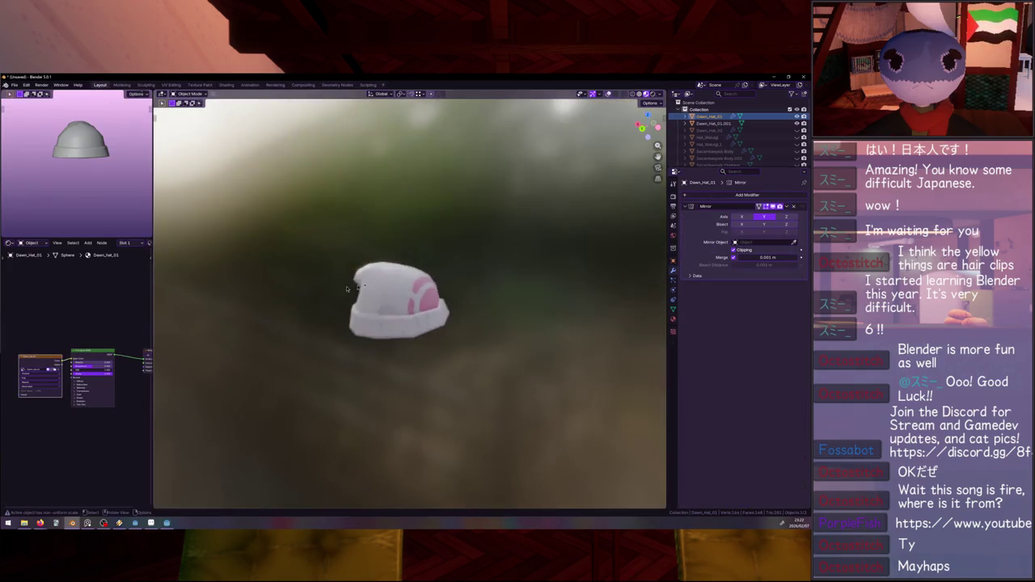
key(KP_Divide)
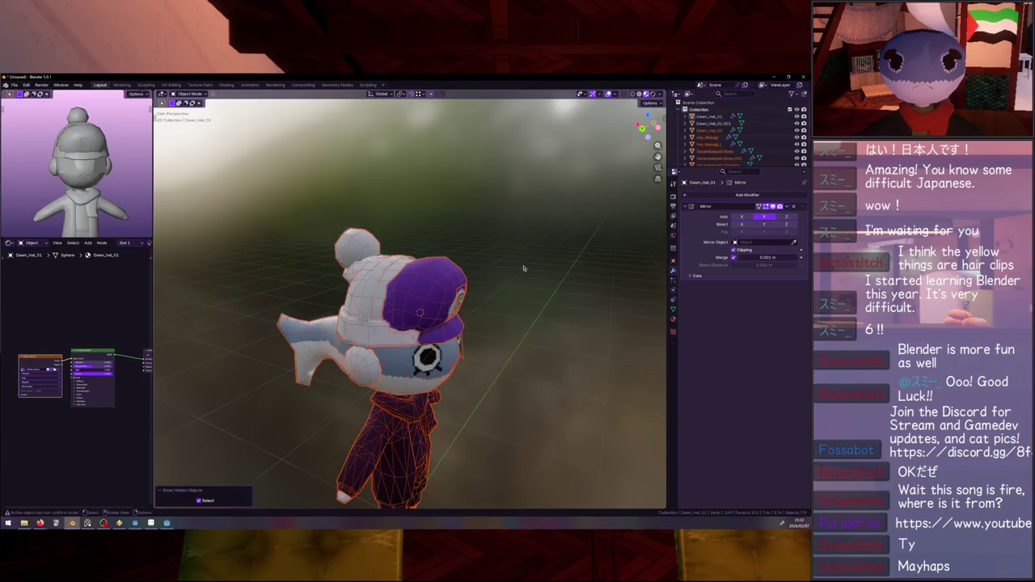
click(431, 301)
key(h)
Select the remaining hat piece, frame it, and orbit around the character
click(380, 292)
middle_drag(380, 292, 510, 293)
click(377, 299)
key(f)
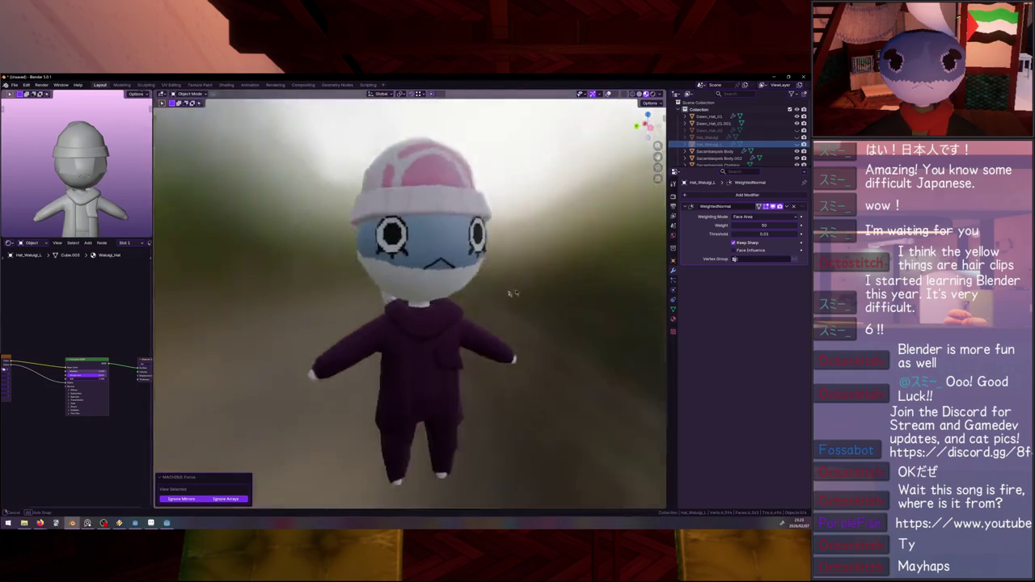
middle_drag(510, 293, 558, 296)
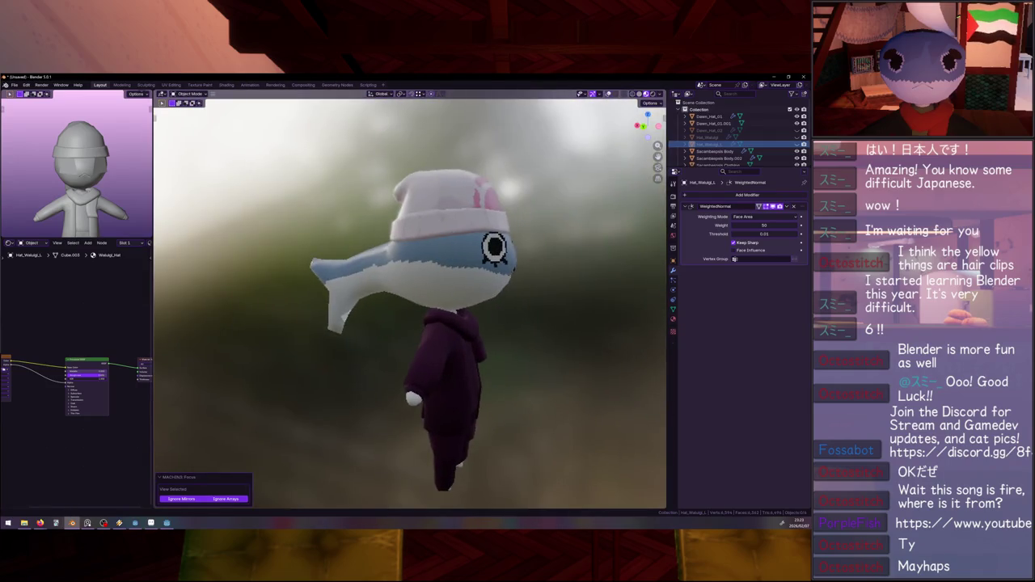
key(alt+Tab)
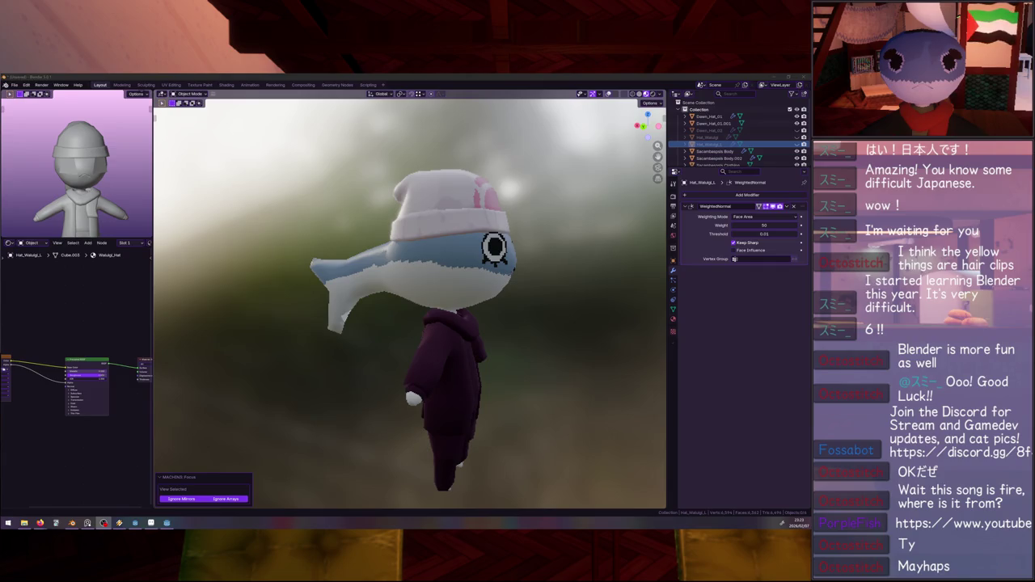
mouse_move(538, 256)
middle_down()
mouse_move(333, 283)
mouse_move(472, 288)
middle_up()
Apply the Mirror modifier on Dawn_Hat_01 and join the two hat objects into one
click(422, 294)
scroll(472, 289, up, 3)
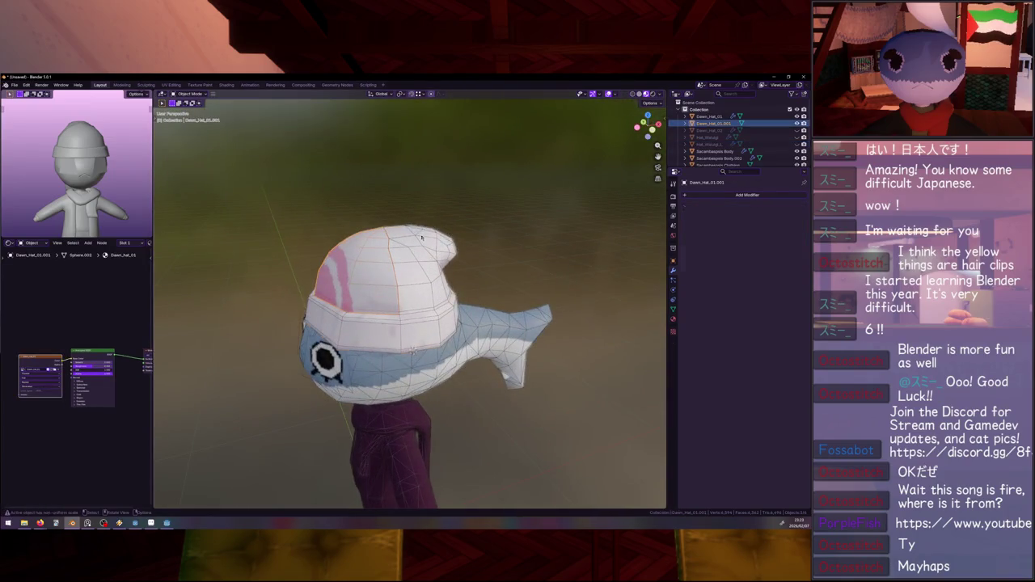
click(434, 229)
key(ctrl+a)
shift+click(352, 261)
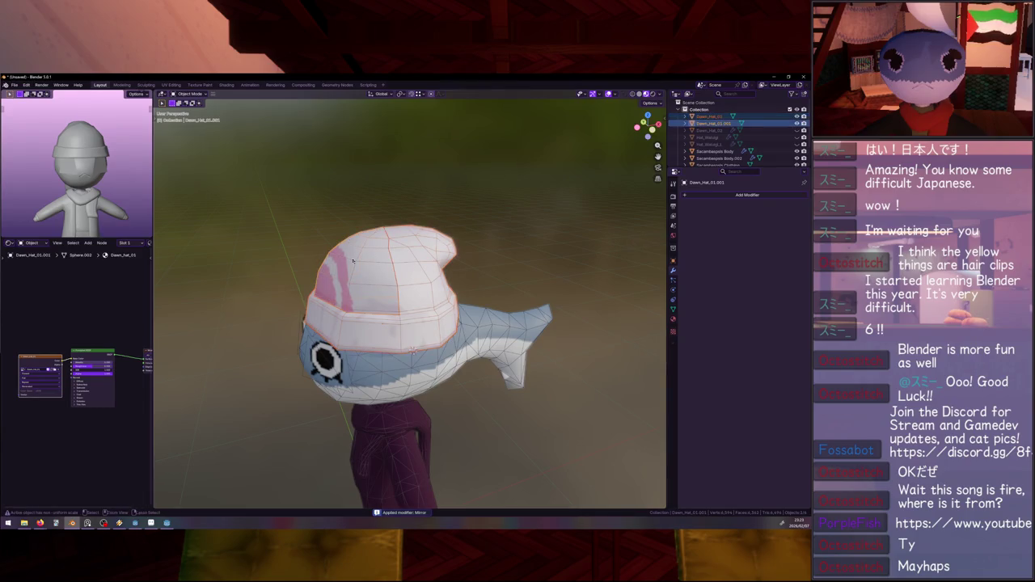
key(ctrl+p)
key(Escape)
key(ctrl+j)
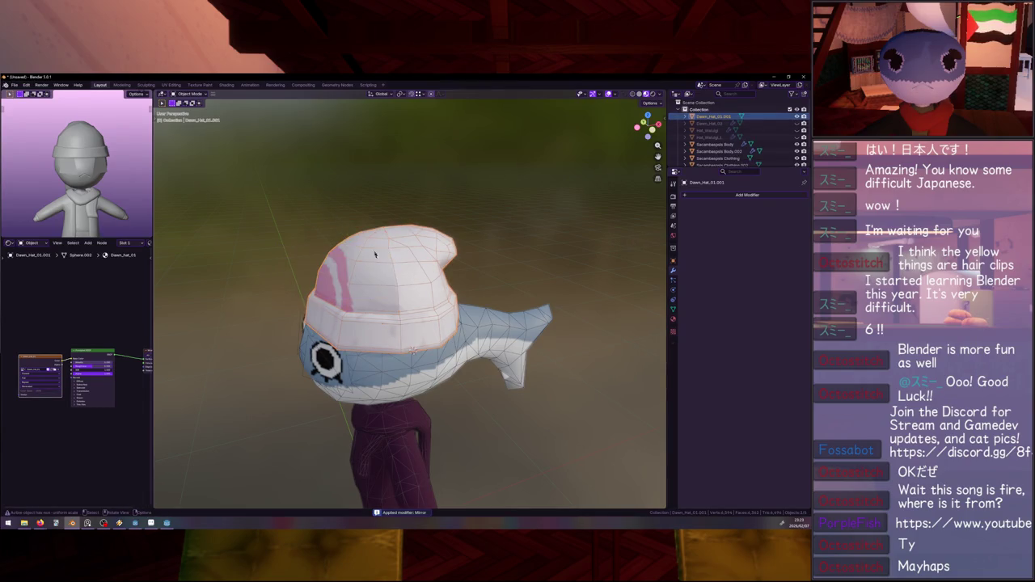
Merge the hat's overlapping vertices by distance and recalculate its normals outward
key(Tab)
key(a)
key(m)
click(331, 267)
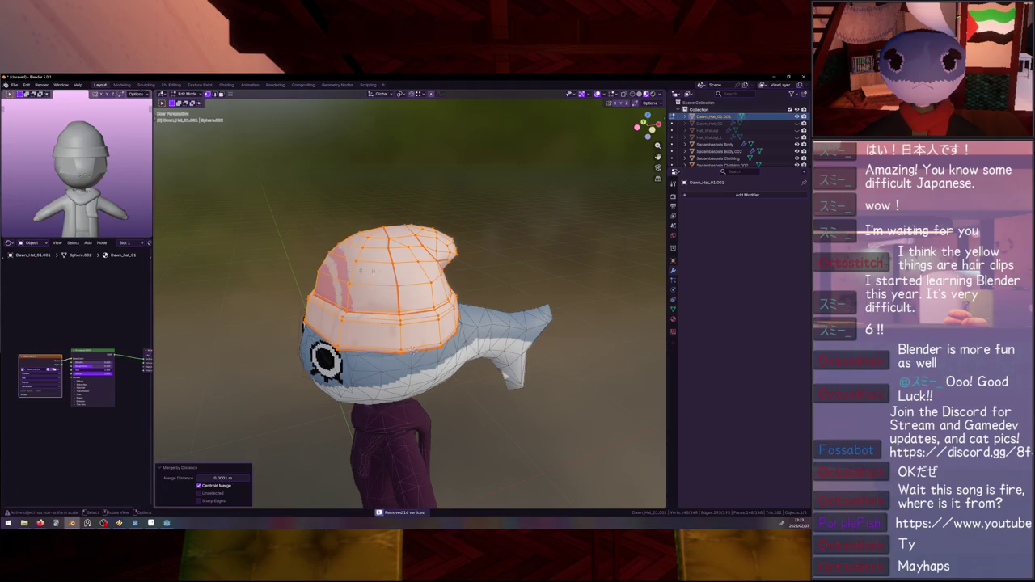
key(shift+n)
key(ctrl+Tab)
key(Tab)
Add a Weighted Normal modifier to the joined hat
click(746, 195)
text(we)
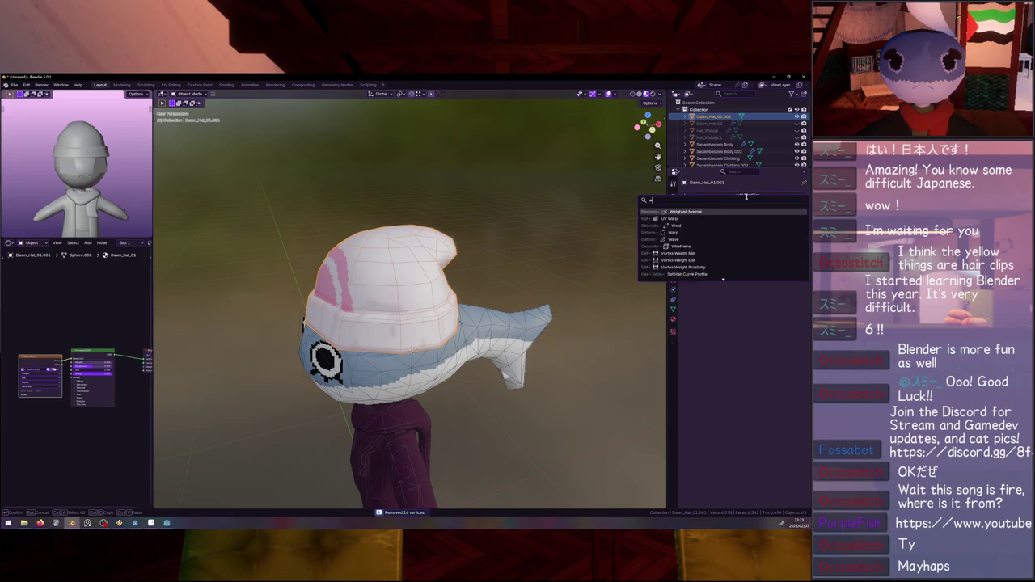
click(727, 215)
middle_drag(485, 283, 497, 209)
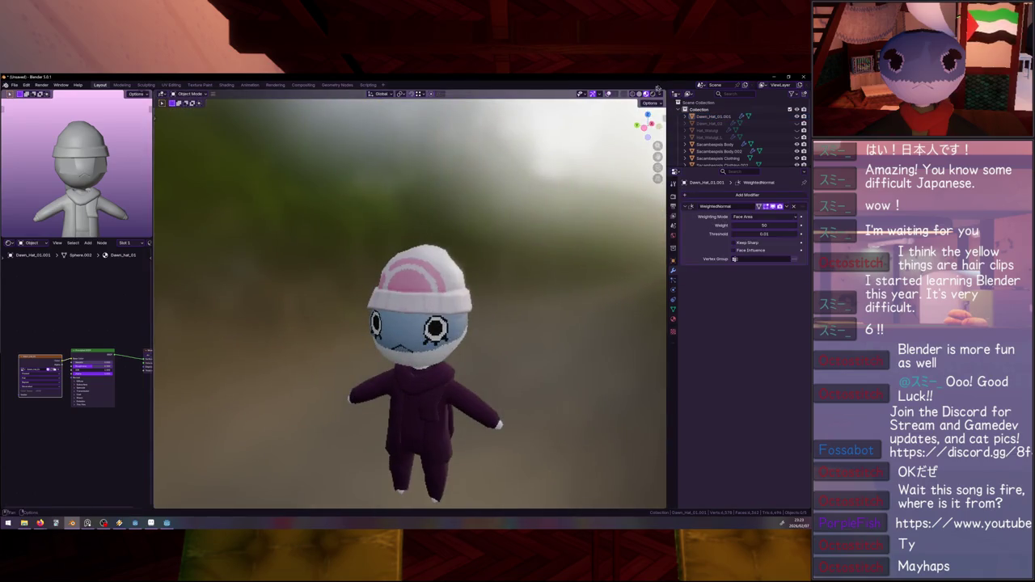
Set viewport shading to Solid with Texture colour and Flat lighting
click(640, 94)
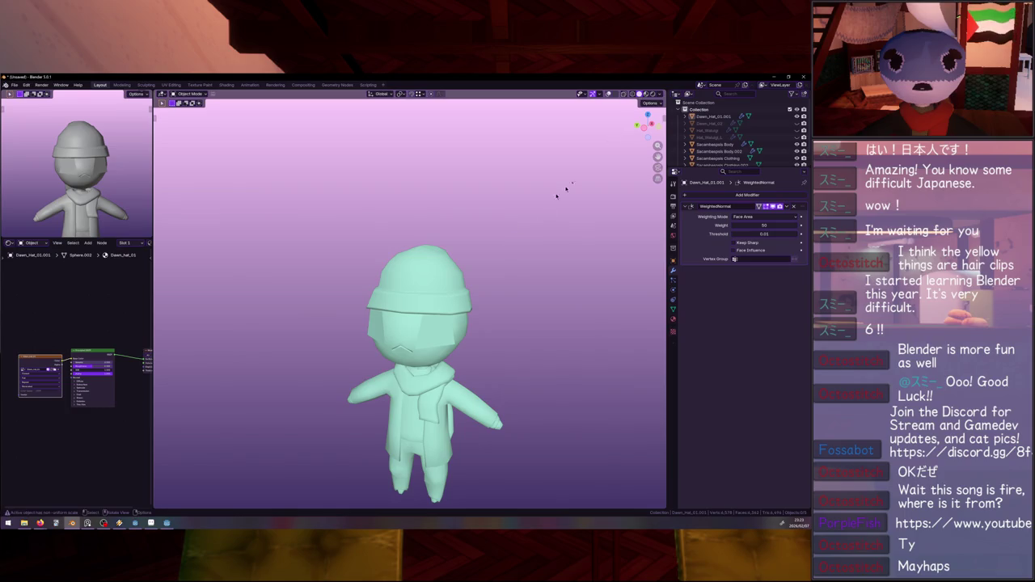
click(661, 93)
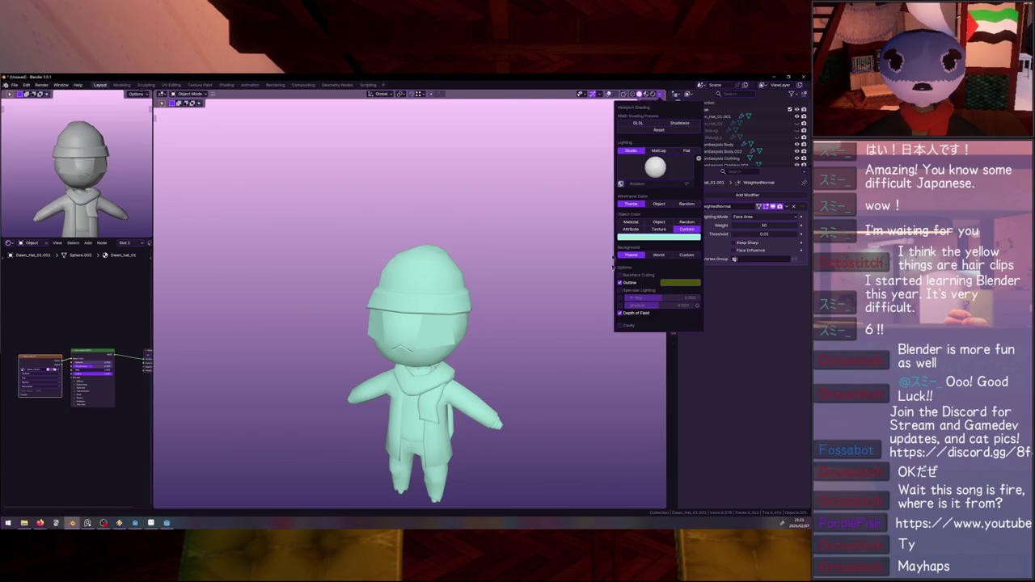
click(659, 230)
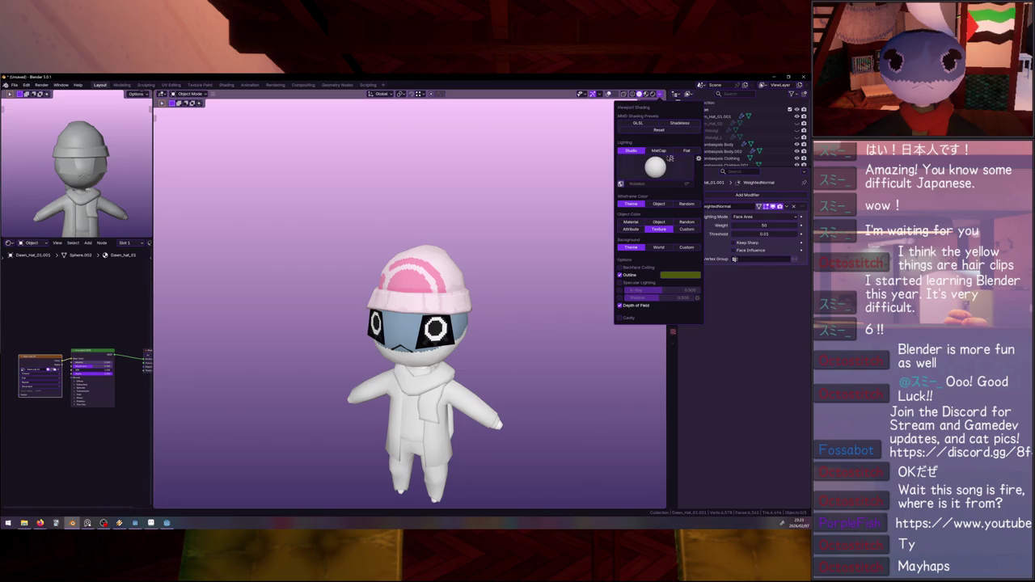
click(687, 150)
Orbit and zoom out around the character, then bring the Godot editor forward
mouse_move(442, 285)
middle_down()
mouse_move(525, 289)
mouse_move(243, 289)
middle_up()
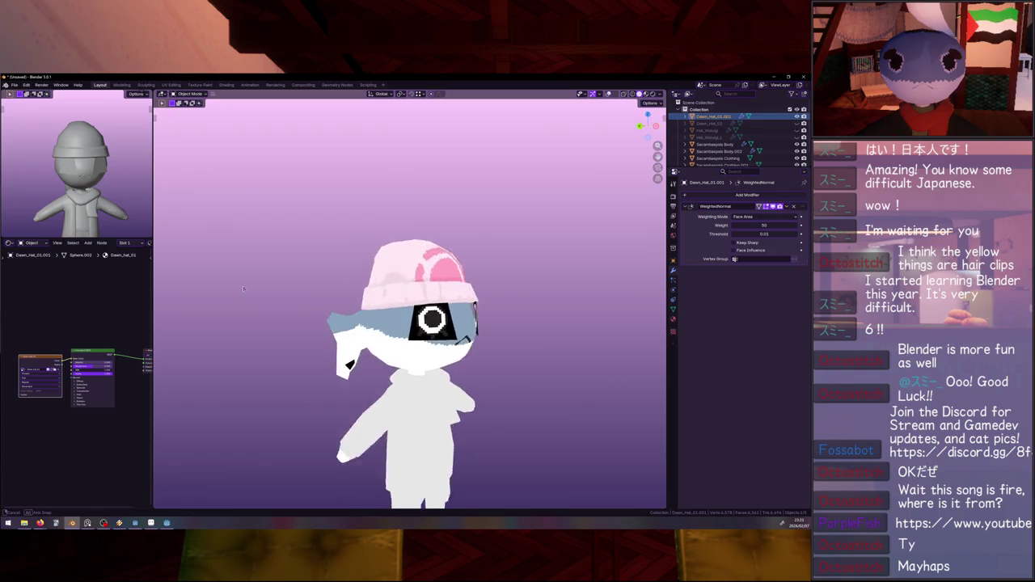
mouse_move(243, 289)
middle_down()
mouse_move(470, 314)
mouse_move(443, 268)
middle_up()
scroll(443, 268, down, 2)
scroll(443, 268, down, 2)
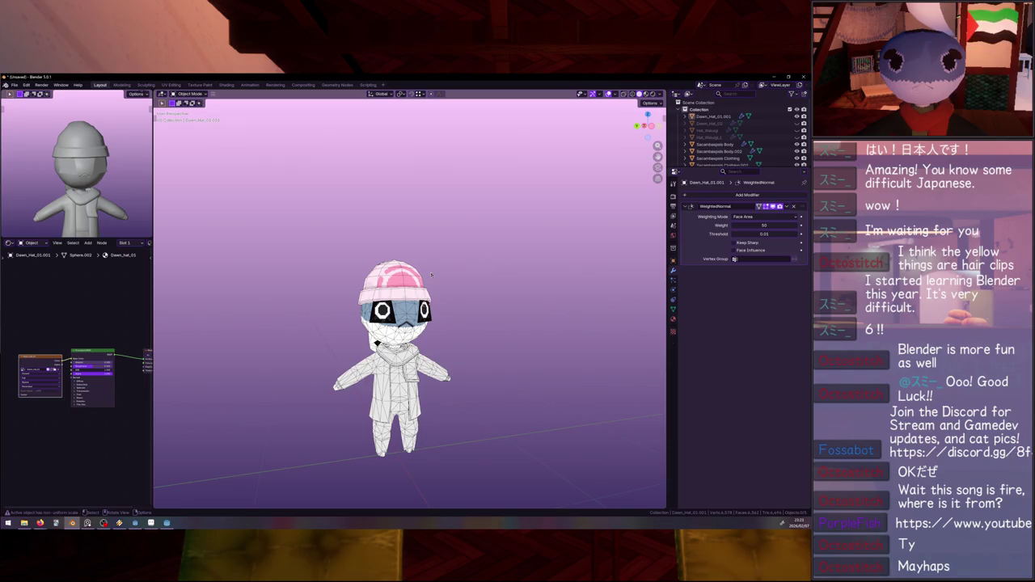
middle_drag(415, 272, 480, 270)
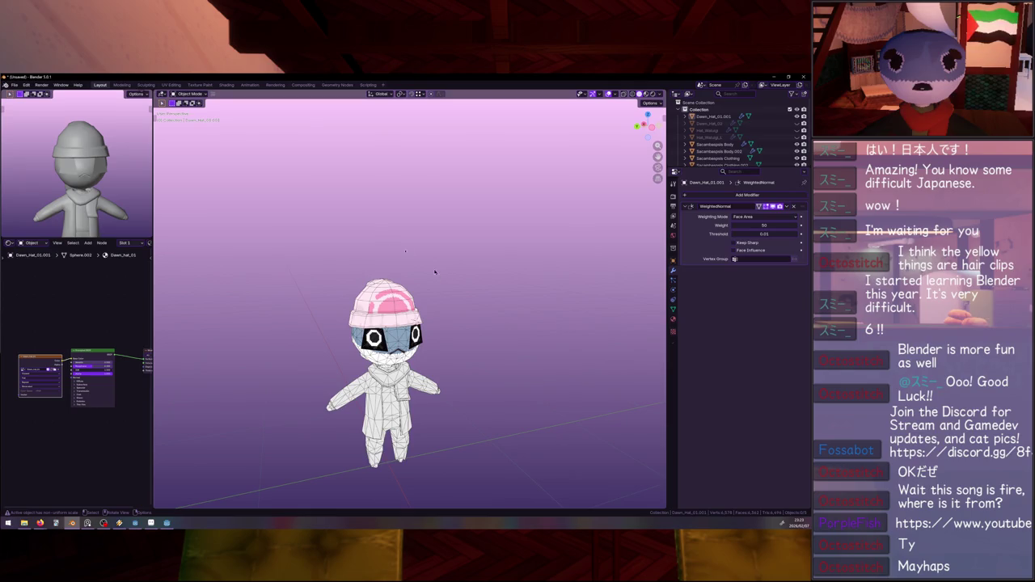
click(151, 523)
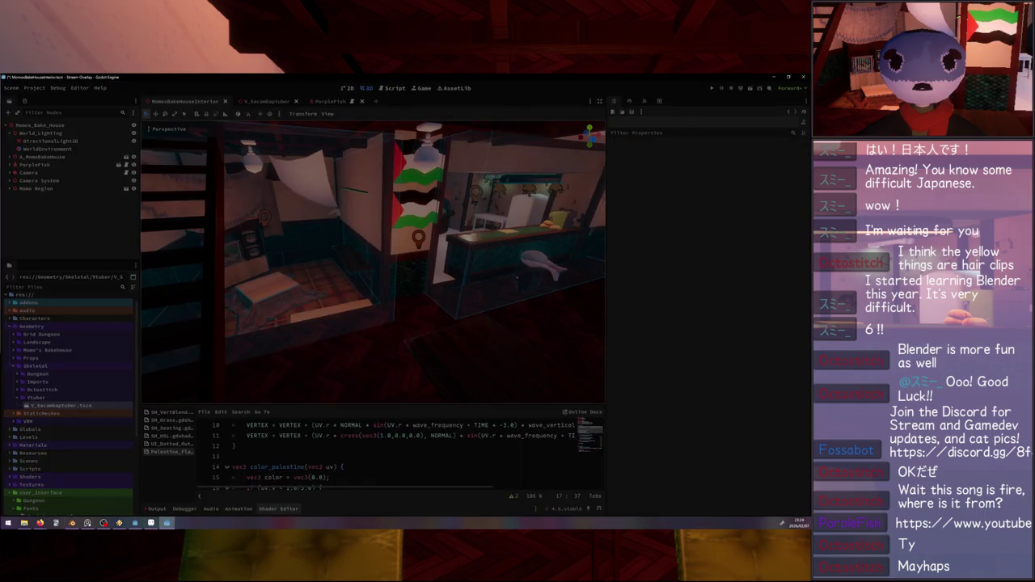
Switch from the Godot editor back to the Blender window
key(alt+Tab)
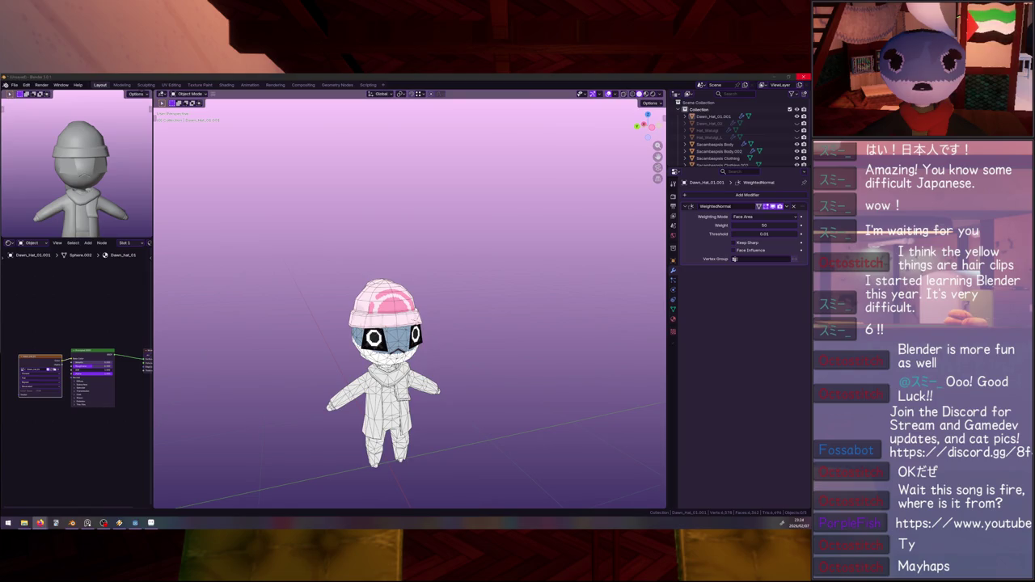
Frame the merged hat and rename it Dawn_Hat_01 in the Outliner
middle_drag(405, 324, 485, 307)
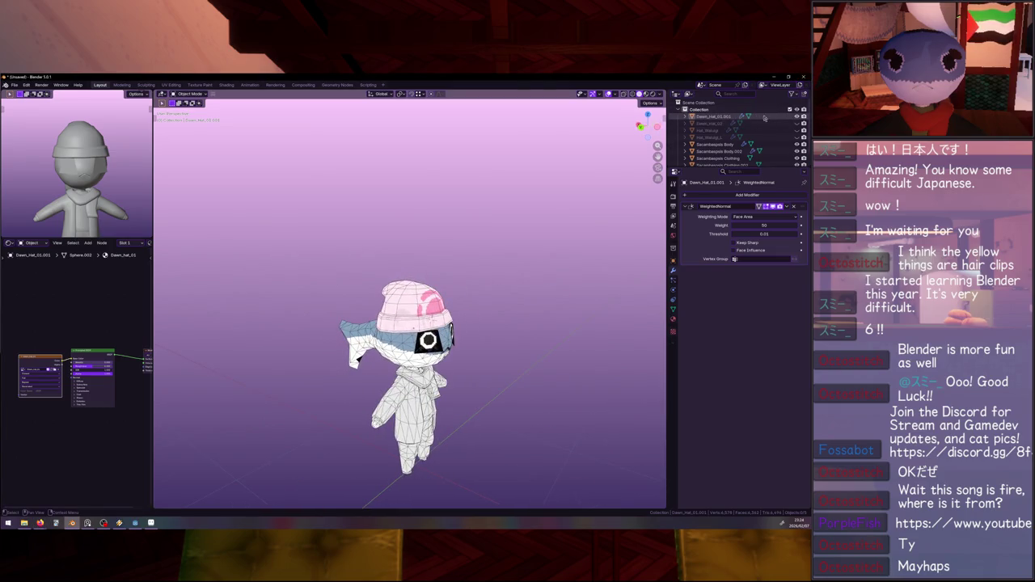
key(KP_Decimal)
double_click(728, 117)
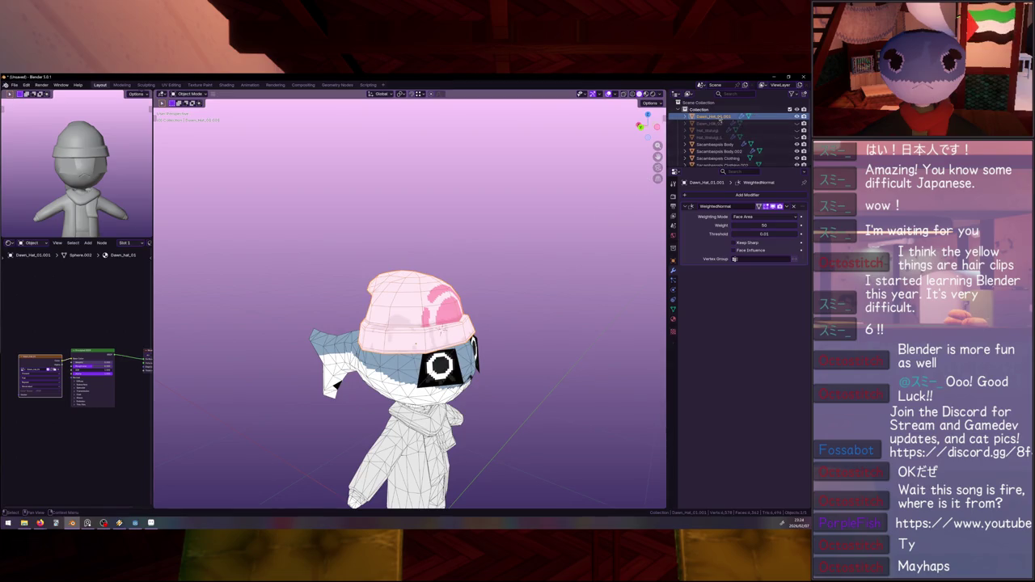
key(Return)
Hide Dawn_Hat_01 and make the white pom-pom beanie Dawn_Hat_02 visible
click(796, 116)
click(796, 123)
click(796, 123)
click(796, 136)
click(797, 137)
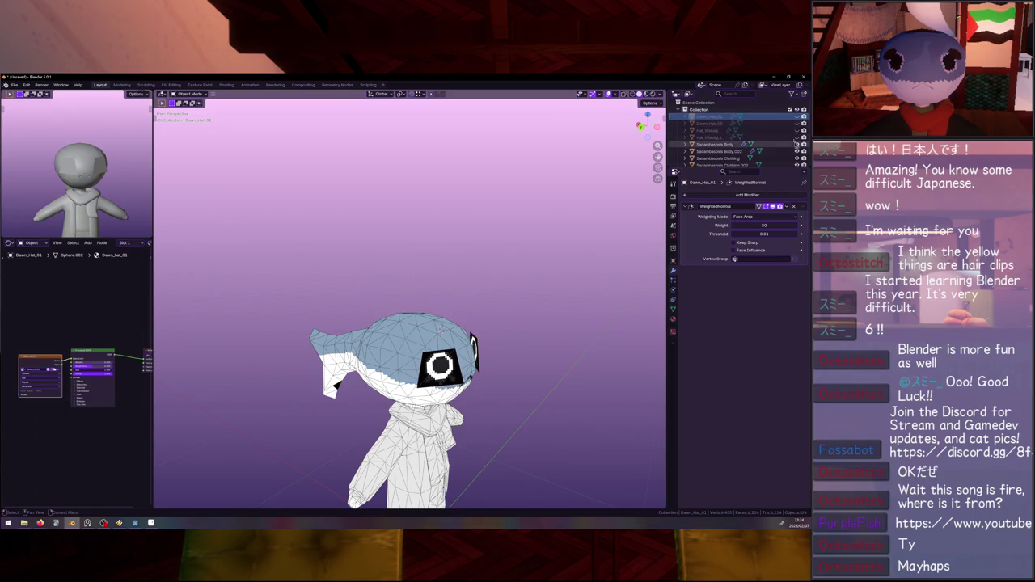
click(796, 123)
Select Dawn_Hat_02, isolate it briefly, then reveal the rest of the character
click(776, 123)
mouse_move(469, 286)
middle_down()
mouse_move(513, 235)
mouse_move(484, 243)
mouse_move(485, 254)
middle_up()
key(shift+h)
key(alt+h)
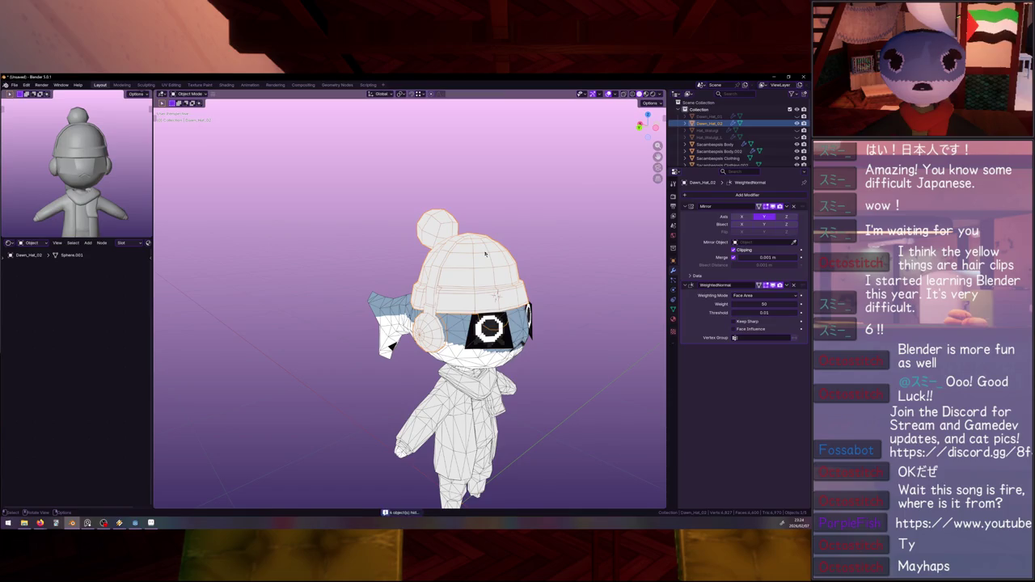
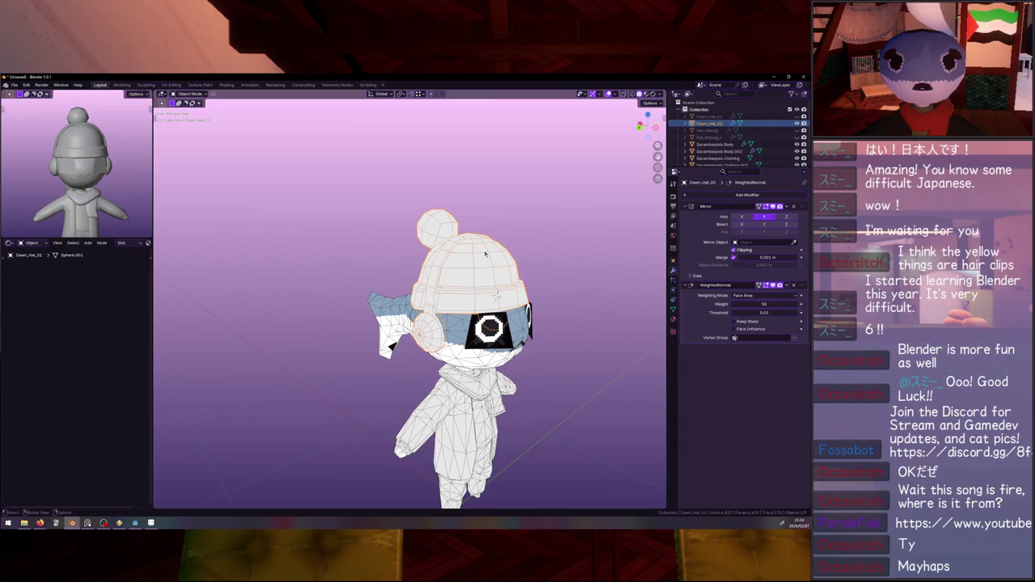
Select Dawn_Hat_01 and move it about -0.544 m along Y, beside the character's head
key(KP_1)
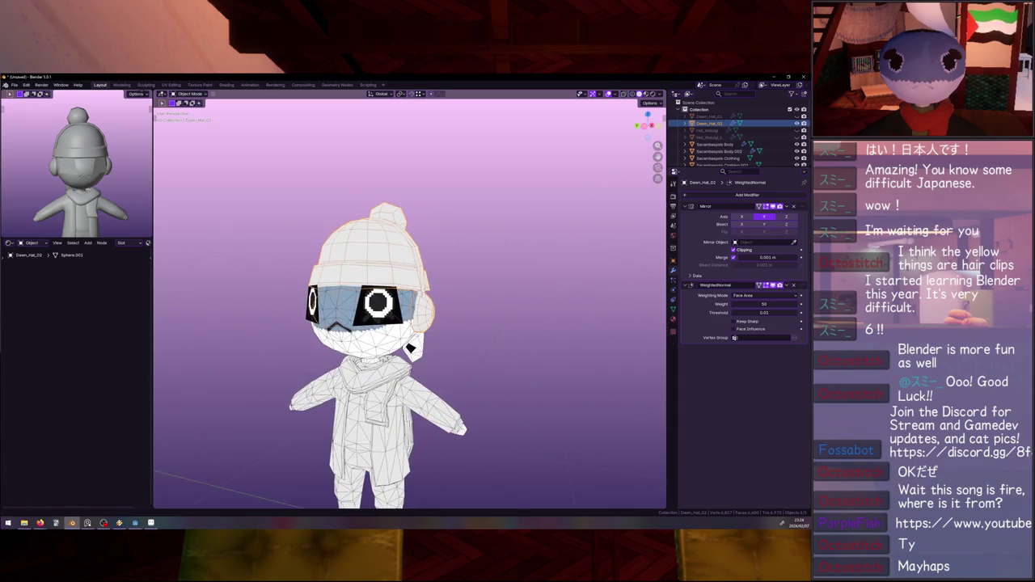
key(KP_4)
key(KP_4)
shift+click(750, 158)
key(KP_4)
key(KP_4)
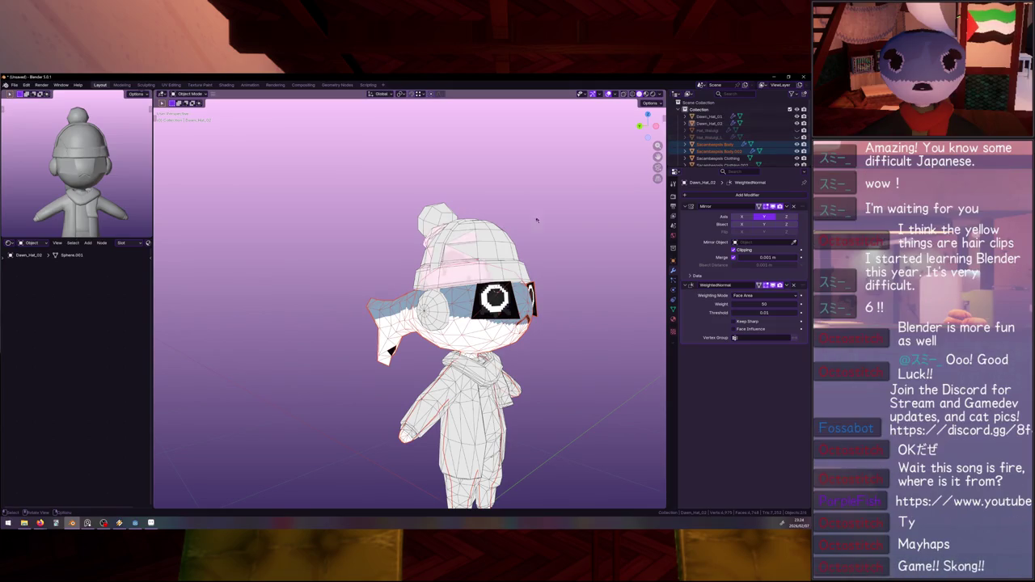
key(KP_1)
click(710, 116)
key(g)
key(y)
click(565, 239)
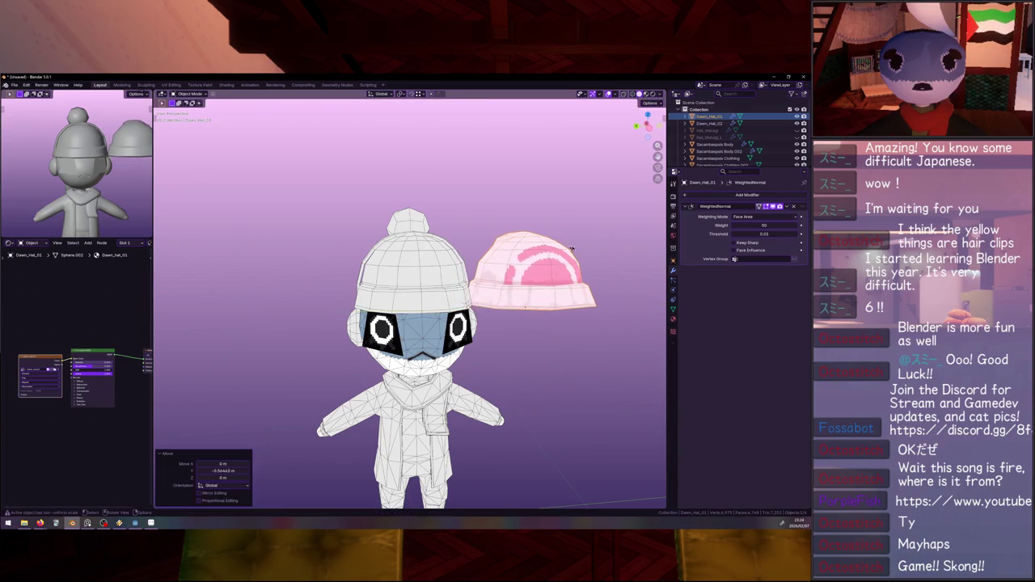
Undo the Y move, apply the pink hat's transforms, and move it aside along X
middle_drag(566, 238, 434, 276)
key(ctrl+z)
scroll(462, 279, down, 1)
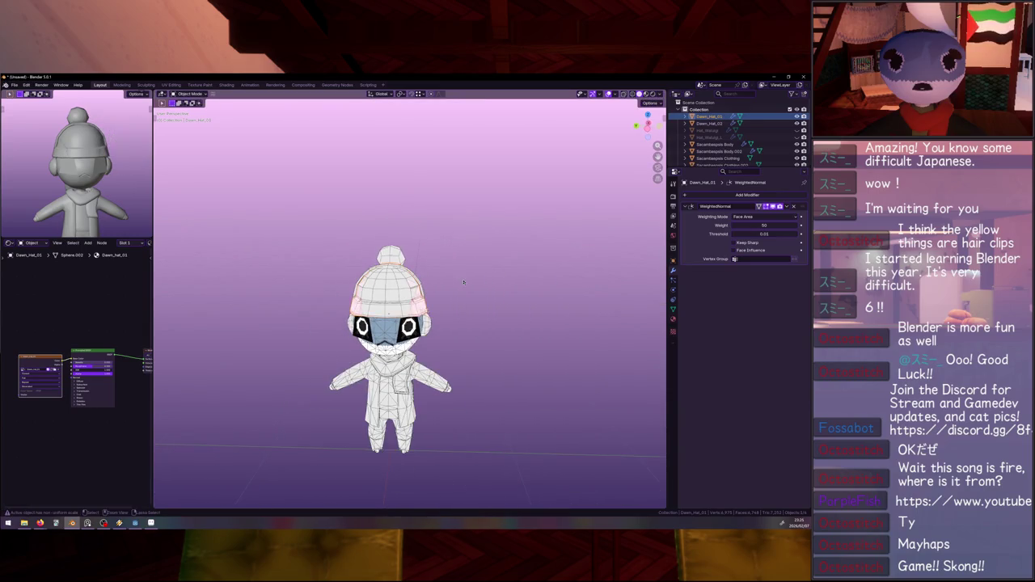
key(ctrl+a)
click(462, 284)
scroll(461, 284, up, 2)
key(g)
key(x)
click(598, 291)
Orbit around the hats, then select the white beanie Dawn_Hat_02
mouse_move(598, 291)
middle_down()
mouse_move(451, 358)
mouse_move(485, 373)
mouse_move(458, 308)
middle_up()
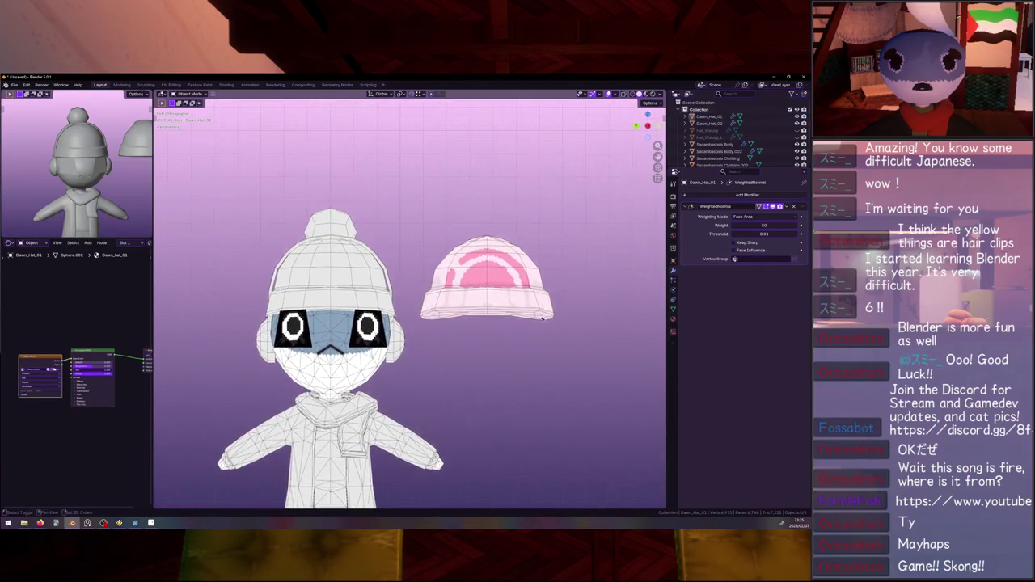
middle_drag(602, 284, 582, 266)
scroll(582, 267, up, 5)
key(alt+Tab)
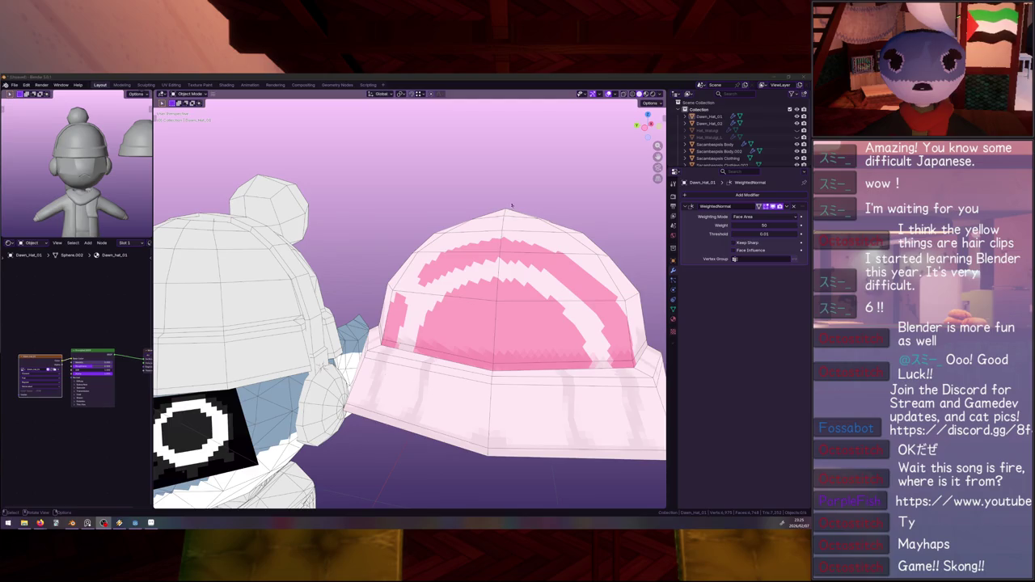
scroll(566, 257, down, 5)
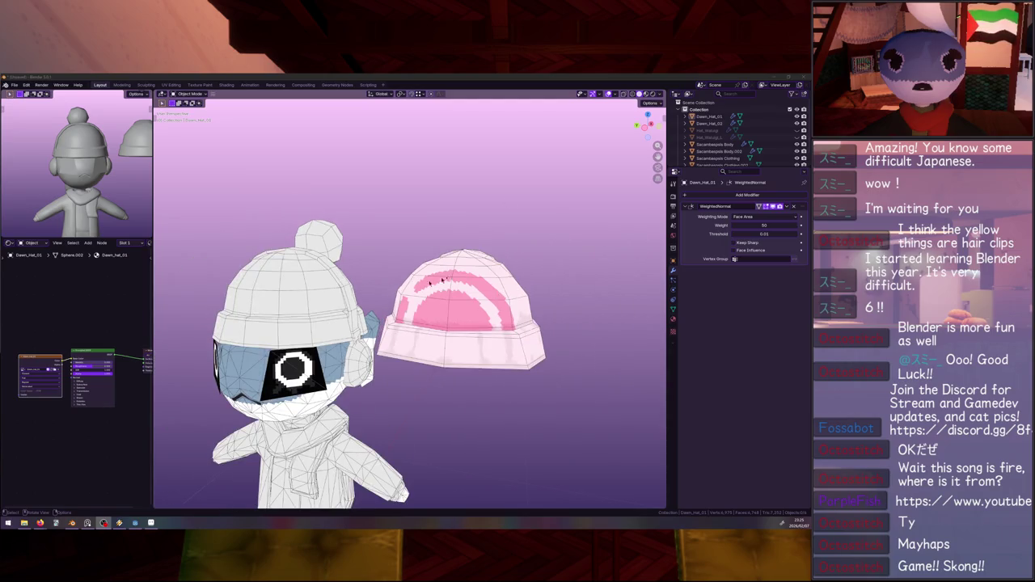
scroll(442, 279, down, 3)
scroll(446, 330, up, 5)
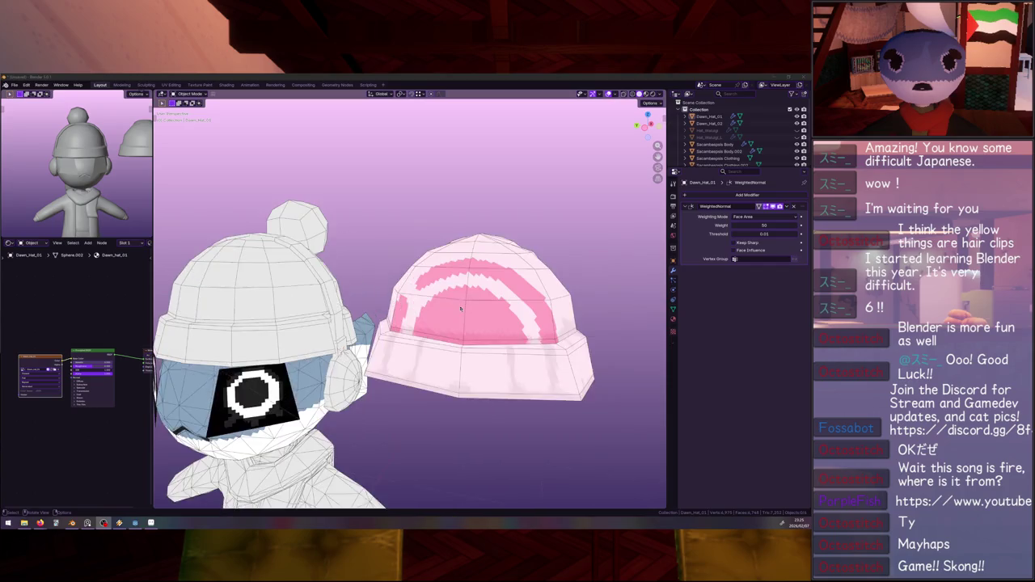
mouse_move(269, 283)
middle_down()
mouse_move(336, 279)
mouse_move(261, 316)
mouse_move(357, 271)
mouse_move(424, 270)
mouse_move(396, 275)
mouse_move(331, 256)
mouse_move(307, 267)
middle_up()
click(396, 275)
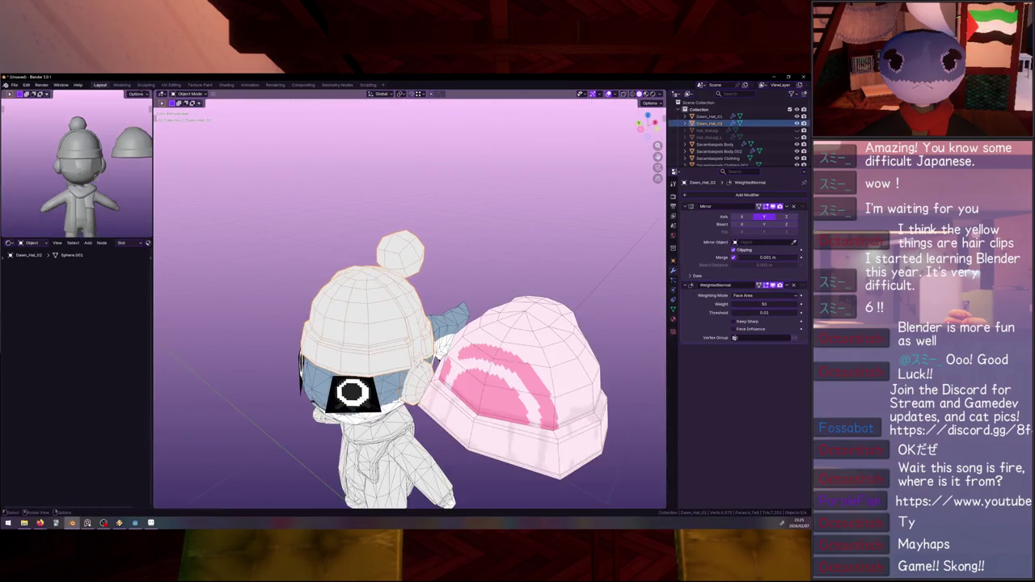
scroll(136, 143, up, 3)
middle_drag(135, 142, 148, 147)
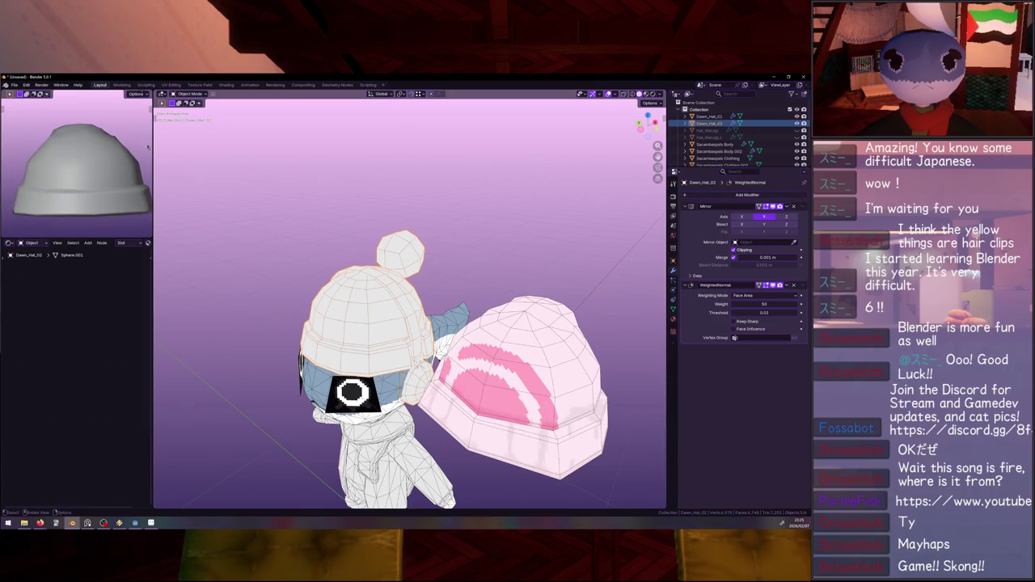
Set the side view's shading to Flat lighting with Texture colour, then narrow it again
drag(151, 143, 340, 144)
scroll(332, 111, down, 2)
scroll(315, 99, down, 2)
key(alt+a)
scroll(331, 94, up, 3)
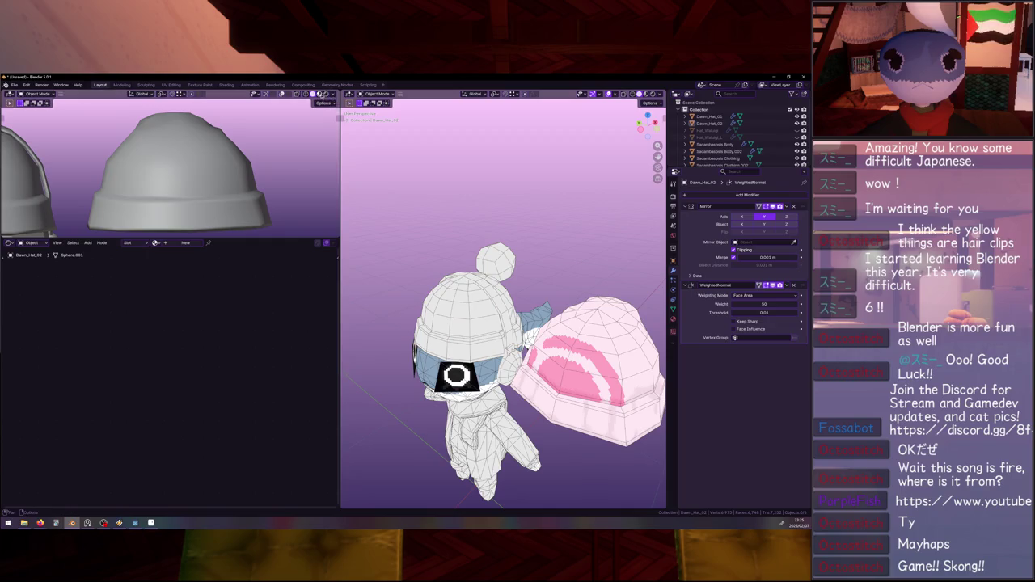
click(333, 93)
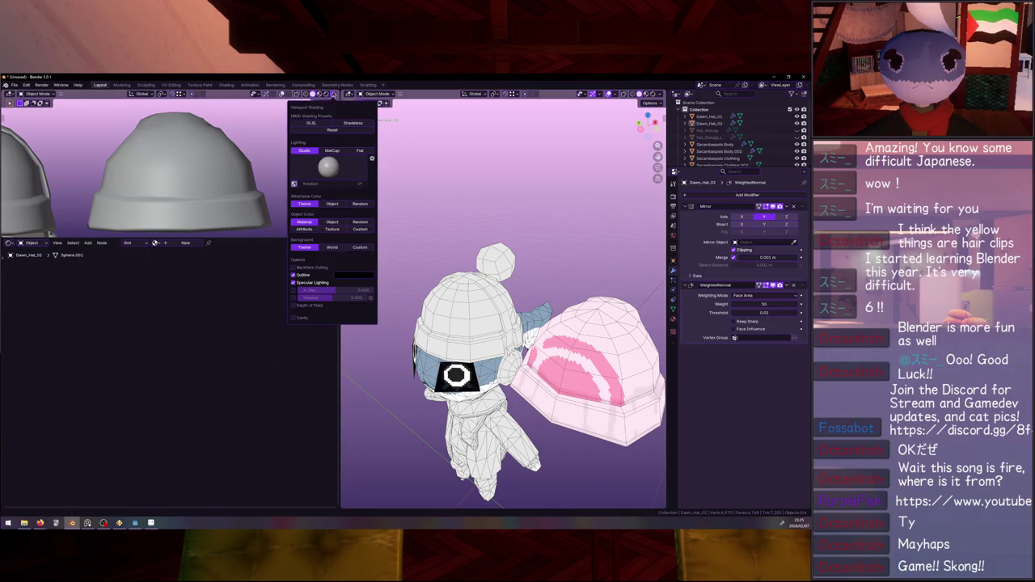
click(362, 151)
click(331, 196)
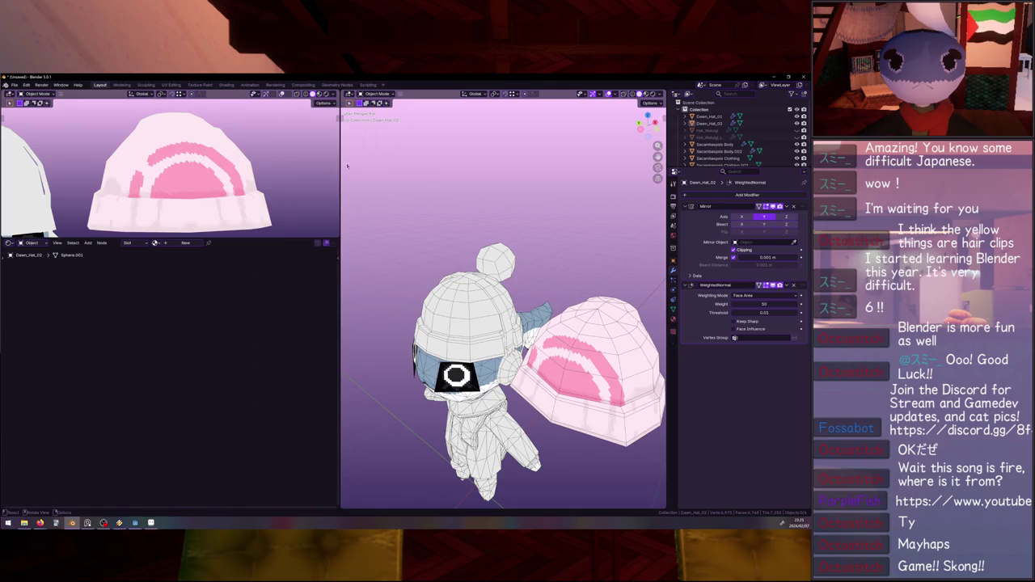
drag(340, 163, 162, 164)
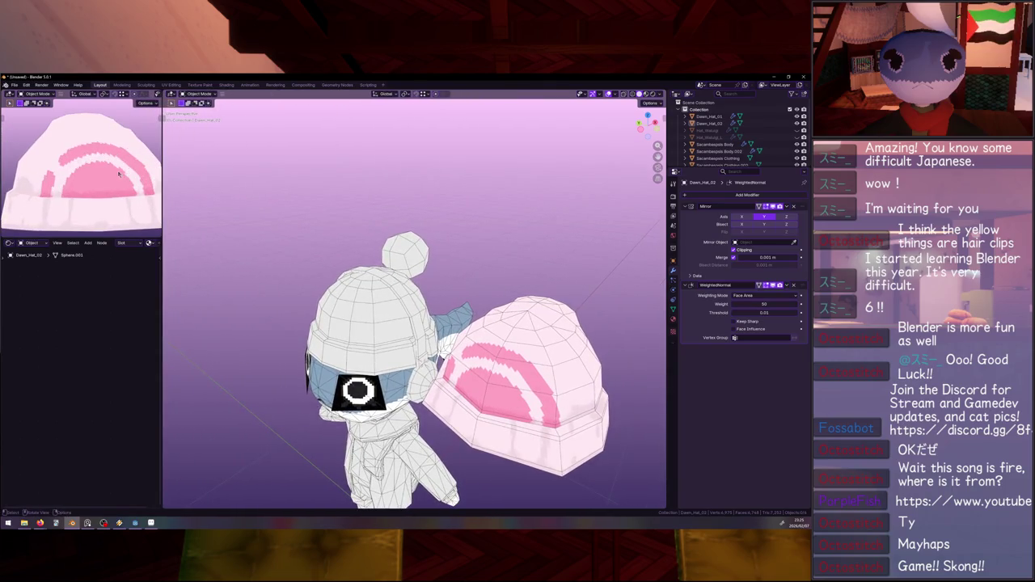
View the character from the front with wireframe overlay hidden, selecting both hats
scroll(97, 168, down, 2)
middle_drag(460, 235, 467, 279)
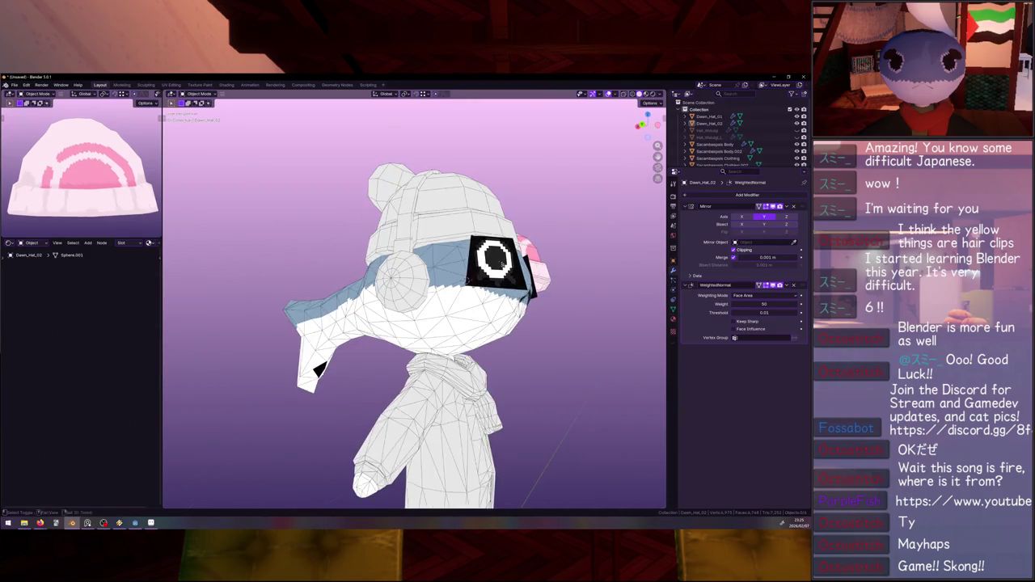
key(KP_1)
key(shift+alt+z)
key(shift+alt+z)
mouse_move(527, 235)
middle_down()
mouse_move(510, 261)
mouse_move(476, 257)
middle_up()
key(KP_Divide)
key(KP_Divide)
shift+click(521, 267)
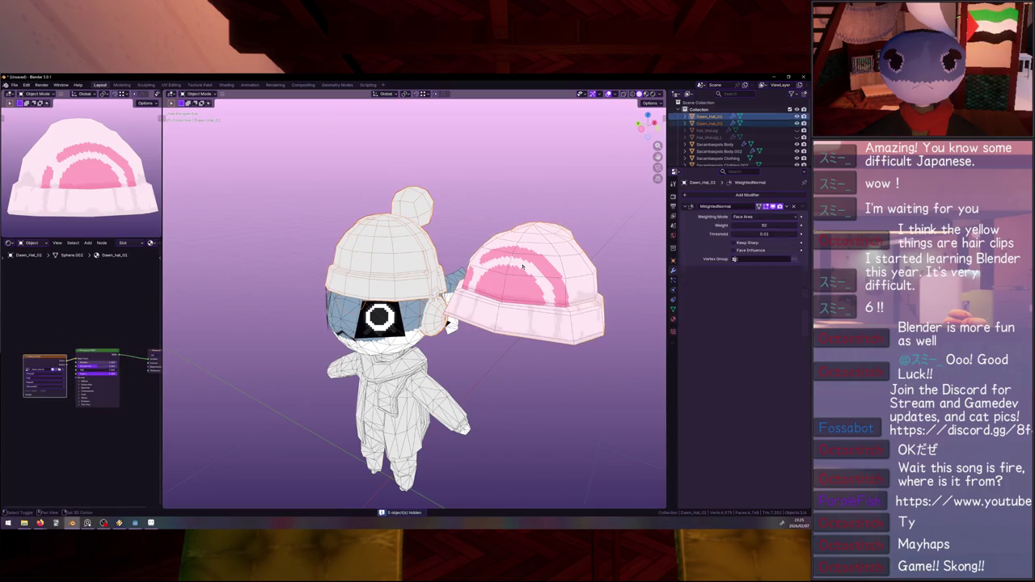
Isolate the hats, select only the white beanie, and enter Edit Mode
key(KP_Divide)
click(436, 251)
mouse_move(437, 251)
middle_down()
mouse_move(450, 285)
mouse_move(429, 326)
mouse_move(466, 296)
middle_up()
scroll(452, 324, down, 2)
key(Tab)
scroll(482, 331, up, 2)
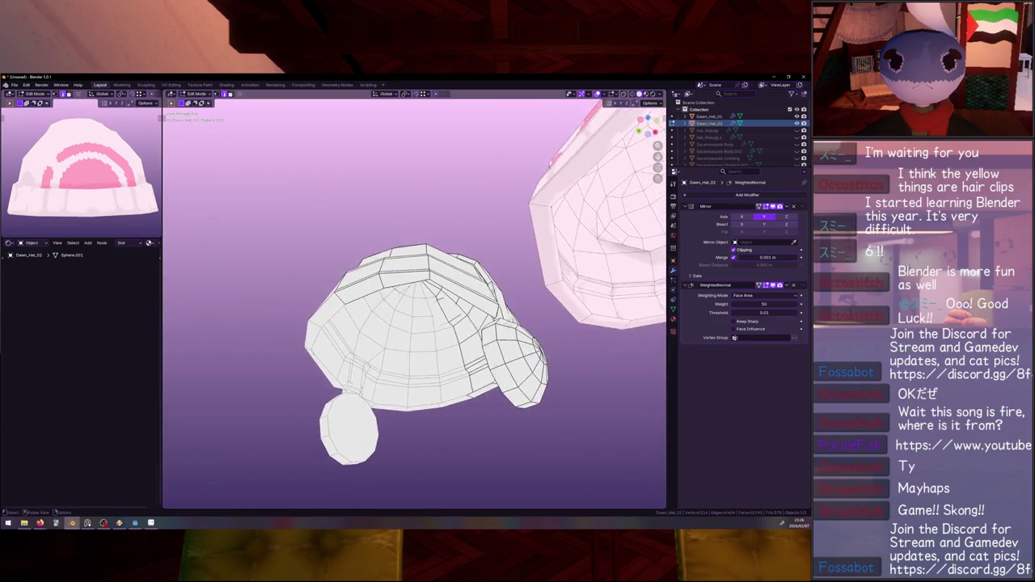
Hide the pom-poms and clear the selection, leaving only the hat mesh
alt+click(465, 296)
key(h)
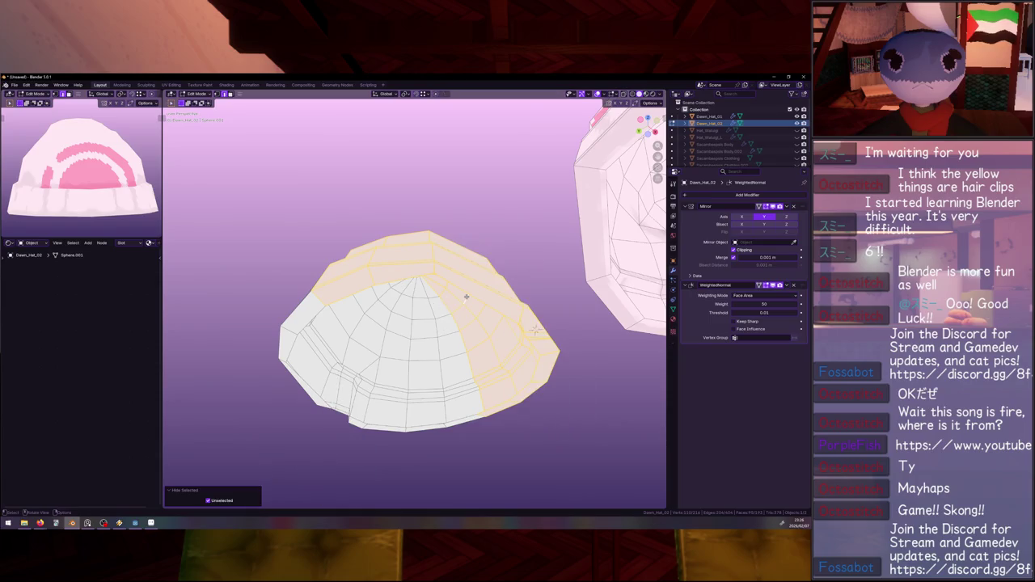
mouse_move(516, 361)
middle_down()
mouse_move(529, 328)
mouse_move(515, 378)
mouse_move(432, 300)
middle_up()
key(alt+a)
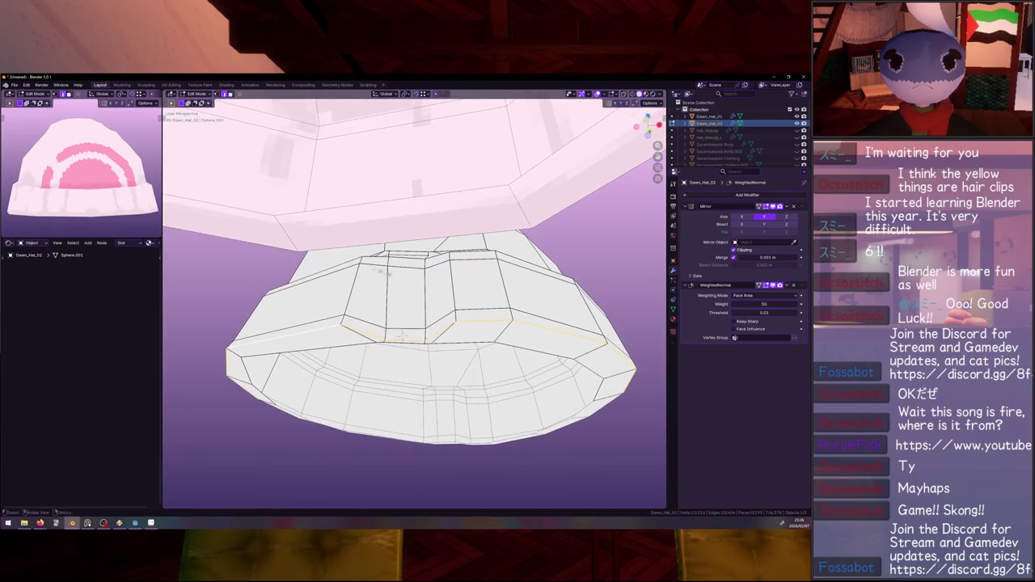
middle_drag(401, 336, 474, 347)
mouse_move(501, 388)
middle_down()
mouse_move(469, 434)
mouse_move(429, 363)
mouse_move(479, 349)
middle_up()
Inspect the hat's edge loops, switch to vertex select, and pick a path along the cuff
right_click(430, 363)
click(420, 359)
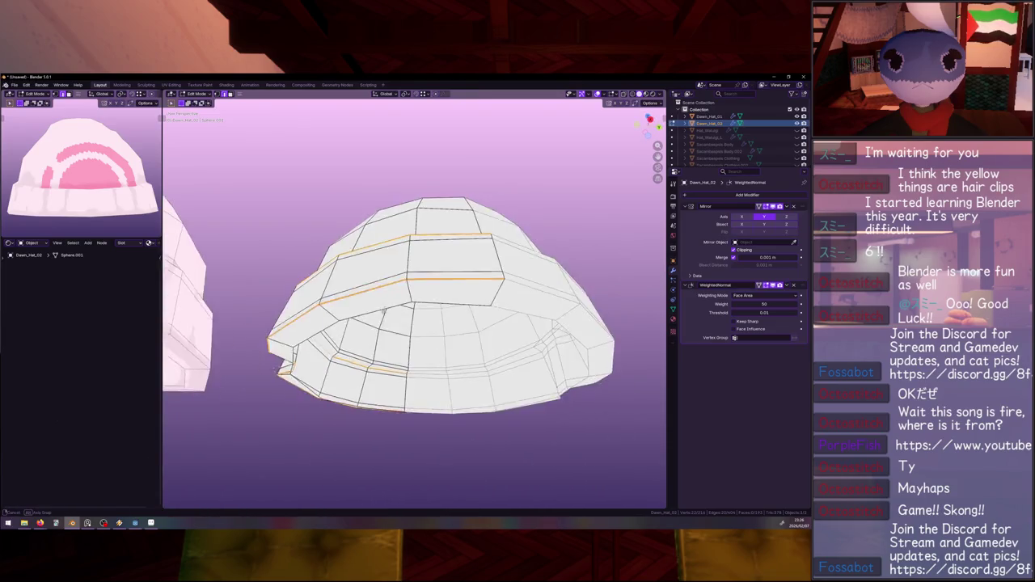
middle_drag(487, 426, 505, 444)
key(alt+a)
middle_drag(465, 308, 413, 320)
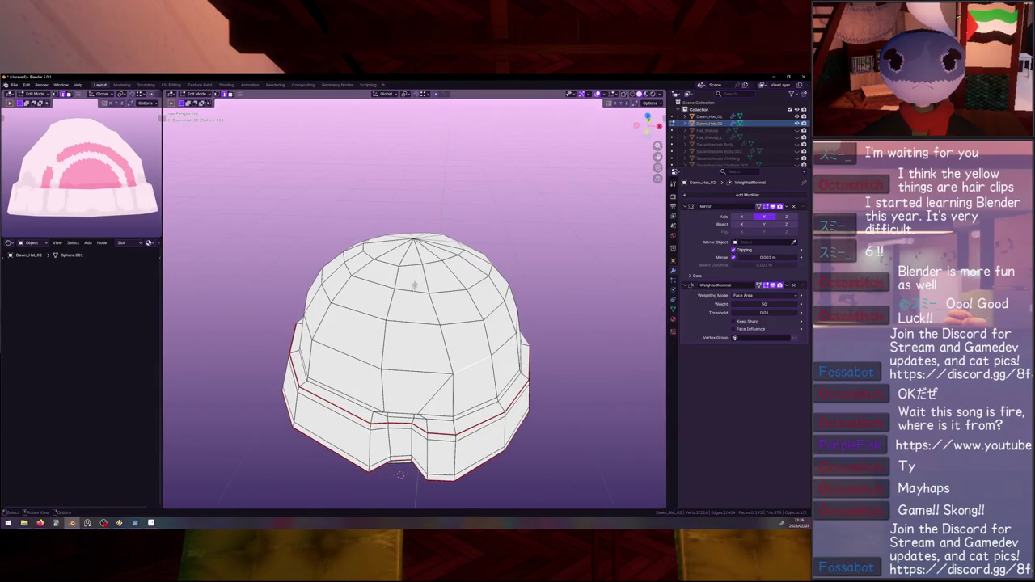
middle_drag(389, 395, 479, 462)
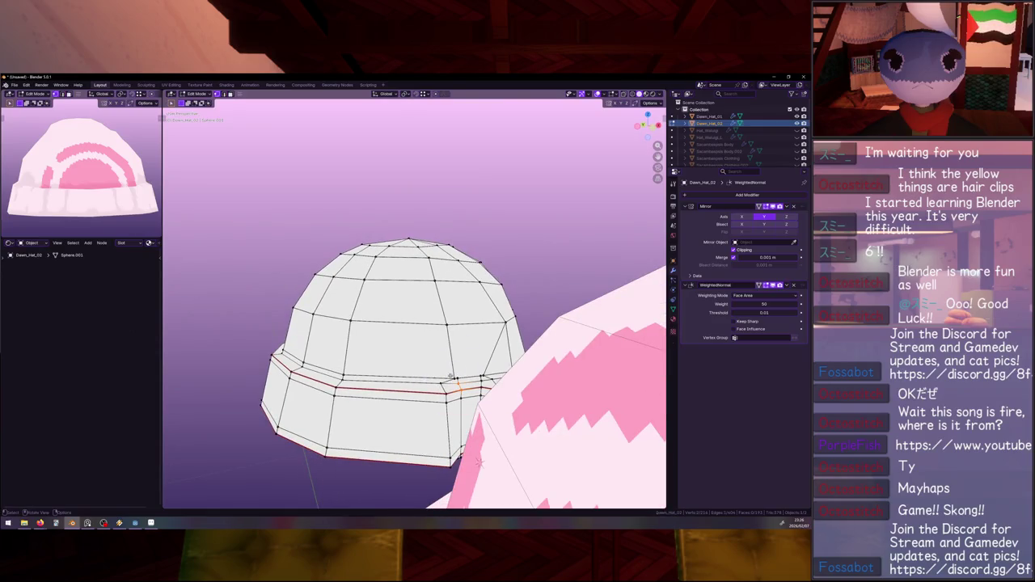
key(1)
ctrl+click(458, 375)
With X-ray on, try Smart Vert merges on the selected cuff vertices
key(alt+1)
middle_drag(485, 356, 482, 293)
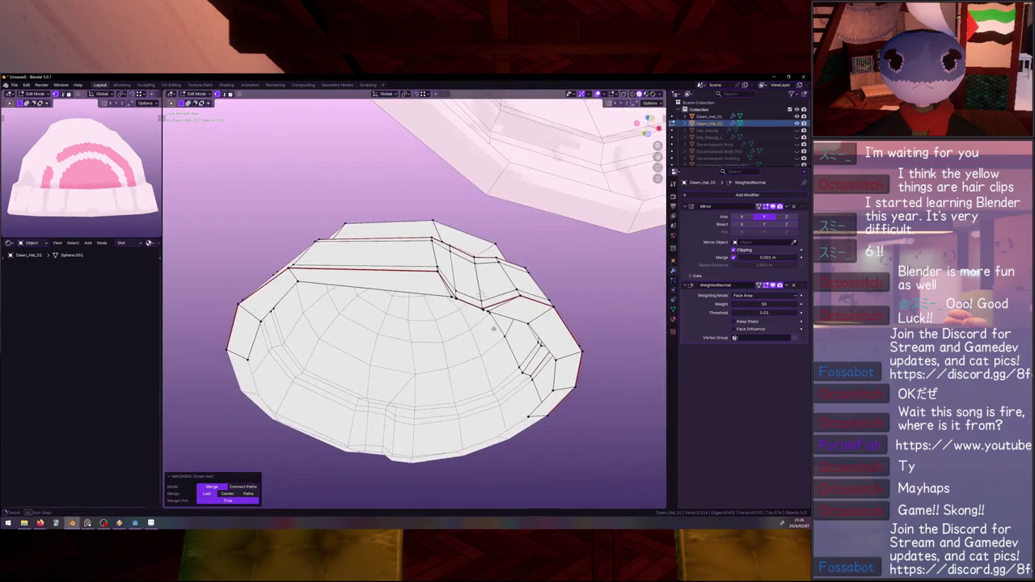
shift+click(452, 297)
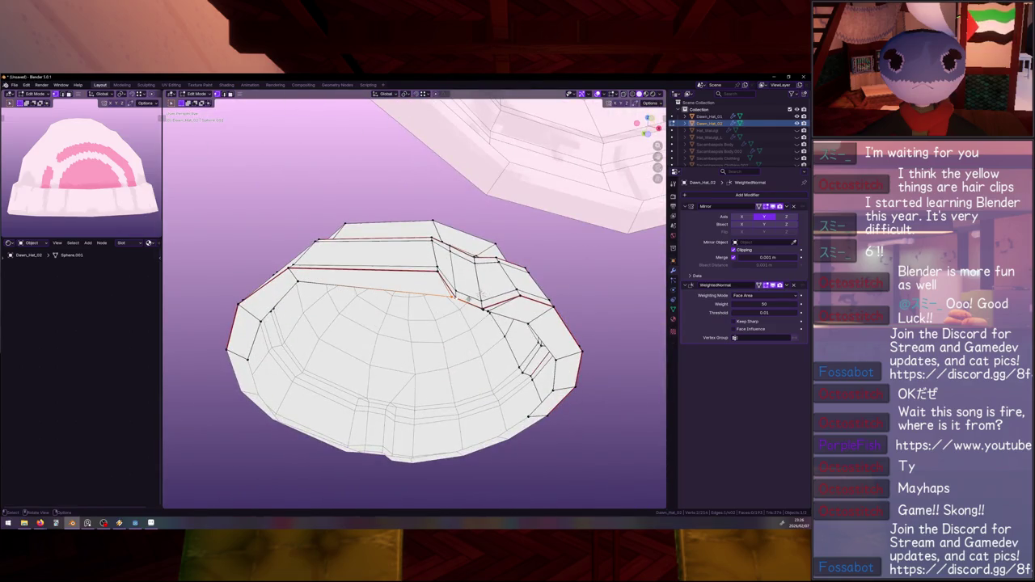
key(alt+z)
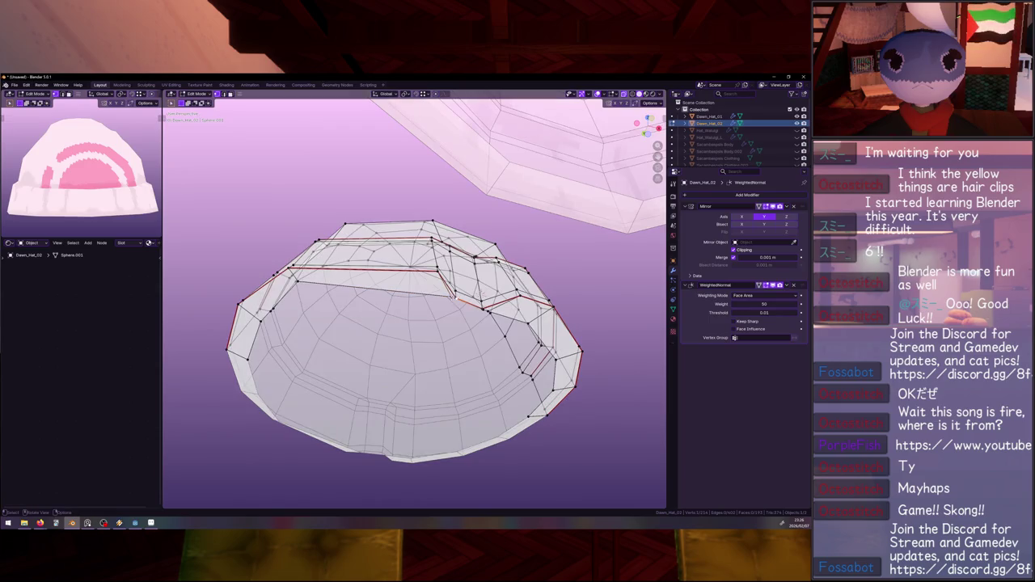
key(alt+2)
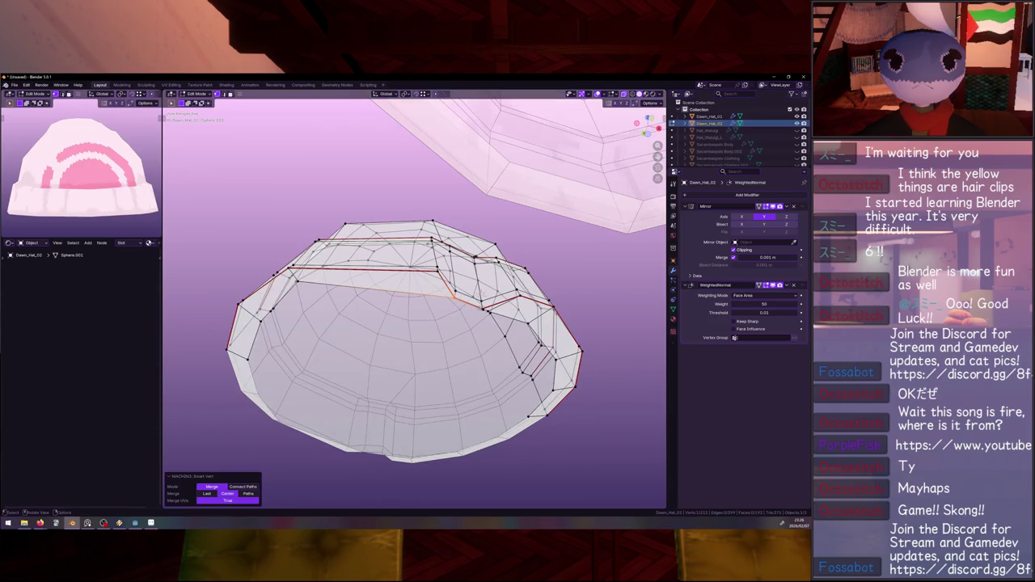
mouse_move(495, 315)
middle_down()
mouse_move(443, 300)
mouse_move(491, 321)
mouse_move(419, 478)
middle_up()
key(alt+2)
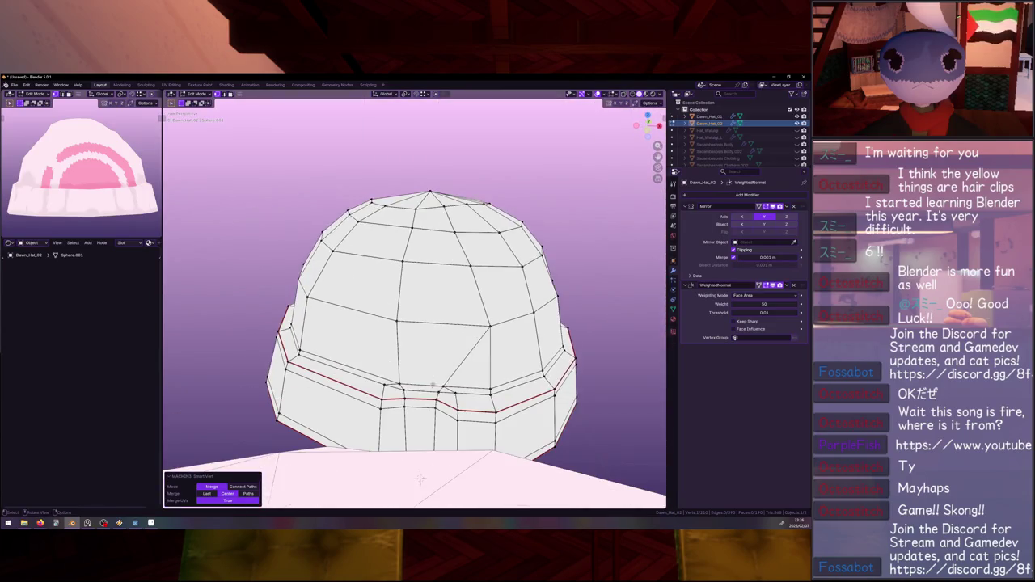
Repeat and undo the centre merges, leaving the cuff vertices unmerged
key(ctrl+z)
key(alt+2)
key(ctrl+z)
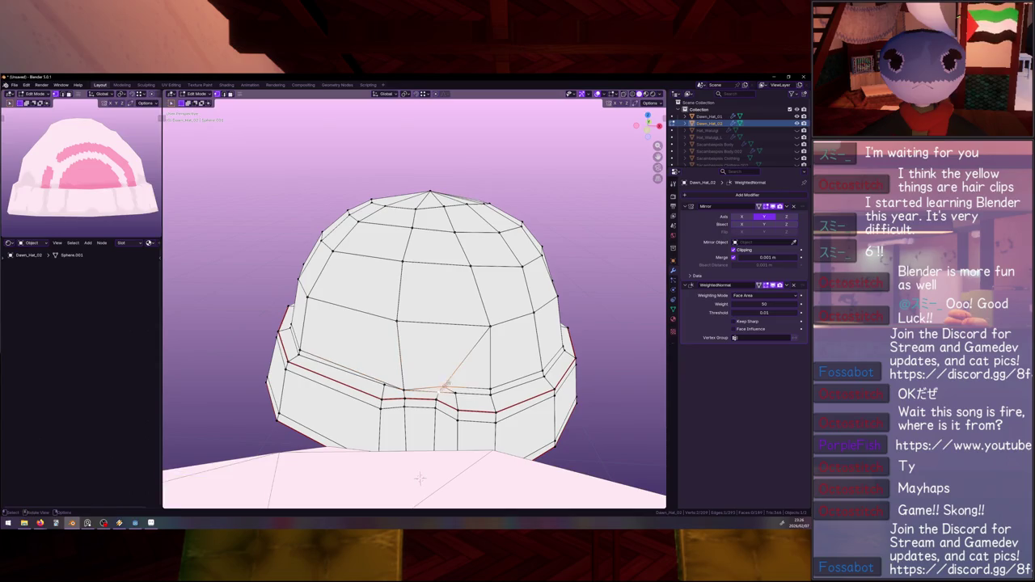
key(alt+2)
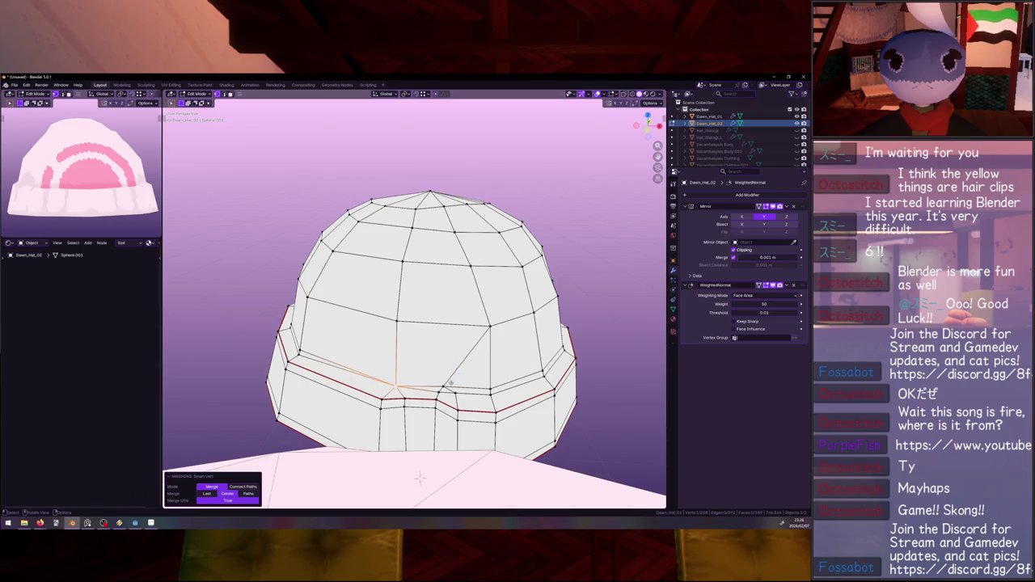
key(ctrl+z)
key(alt+2)
key(ctrl+z)
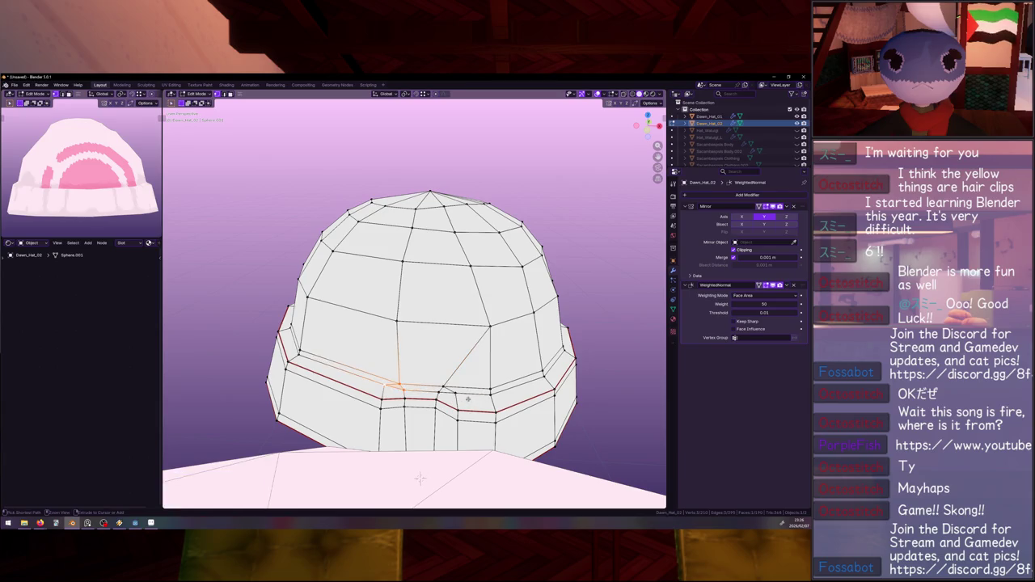
Slide the cuff vertex along its edge ring with a factor of 0.166
key(g)
key(g)
click(388, 380)
key(g)
key(g)
click(383, 382)
key(g)
key(g)
click(402, 360)
mouse_move(420, 477)
middle_down()
mouse_move(369, 475)
mouse_move(421, 458)
middle_up()
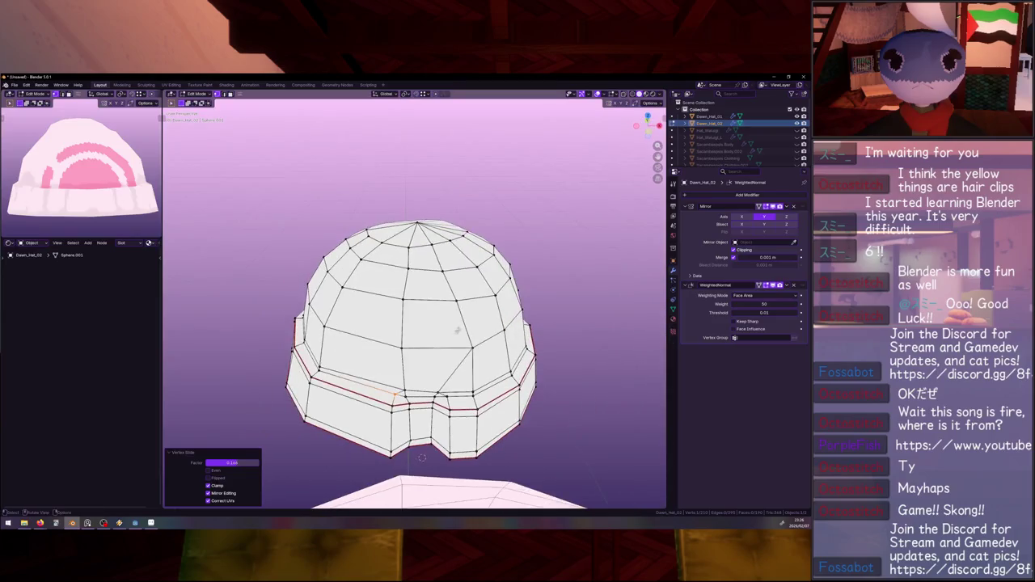
Finish sliding the edge loop and inspect the brim shape with overlays toggled
key(g)
key(g)
click(460, 353)
key(shift+alt+z)
middle_drag(489, 339, 566, 307)
key(shift+alt+z)
mouse_move(503, 388)
middle_down()
mouse_move(472, 286)
mouse_move(472, 365)
mouse_move(398, 343)
mouse_move(478, 315)
mouse_move(426, 366)
middle_up()
Mark two brim edge loops as seams, then unwrap the whole mesh Angle Based
key(ctrl+e)
click(399, 343)
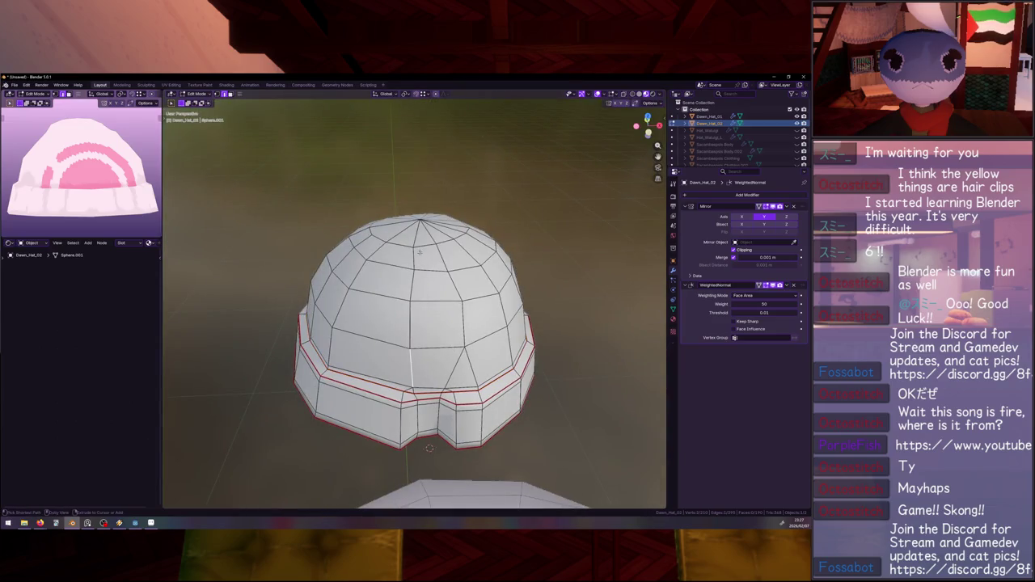
alt+click(420, 252)
key(ctrl+e)
click(420, 242)
key(a)
key(u)
click(413, 239)
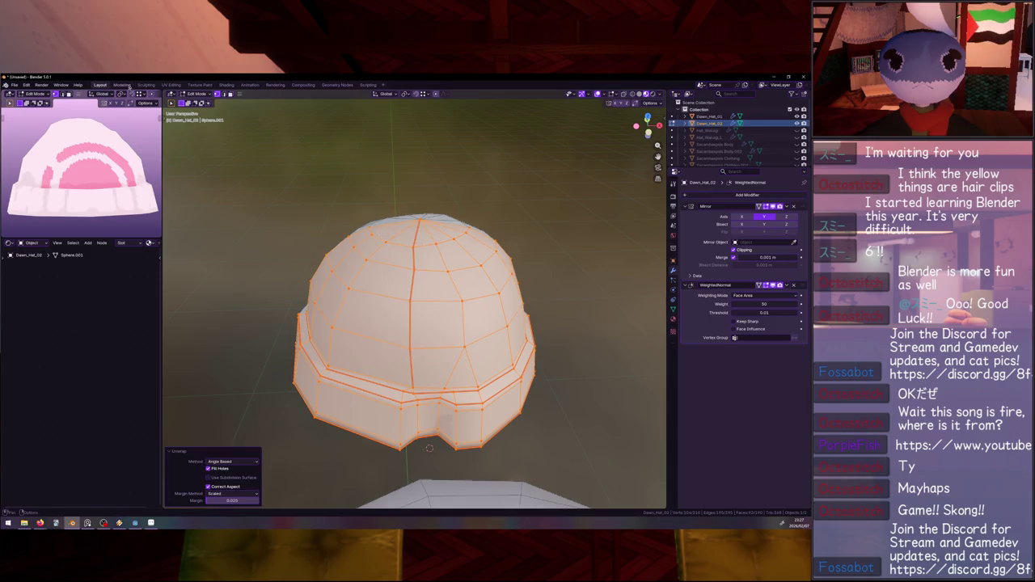
Show the beanie's UV islands, two dome halves plus cuff strips, in UV Editing
click(127, 87)
click(146, 85)
click(171, 85)
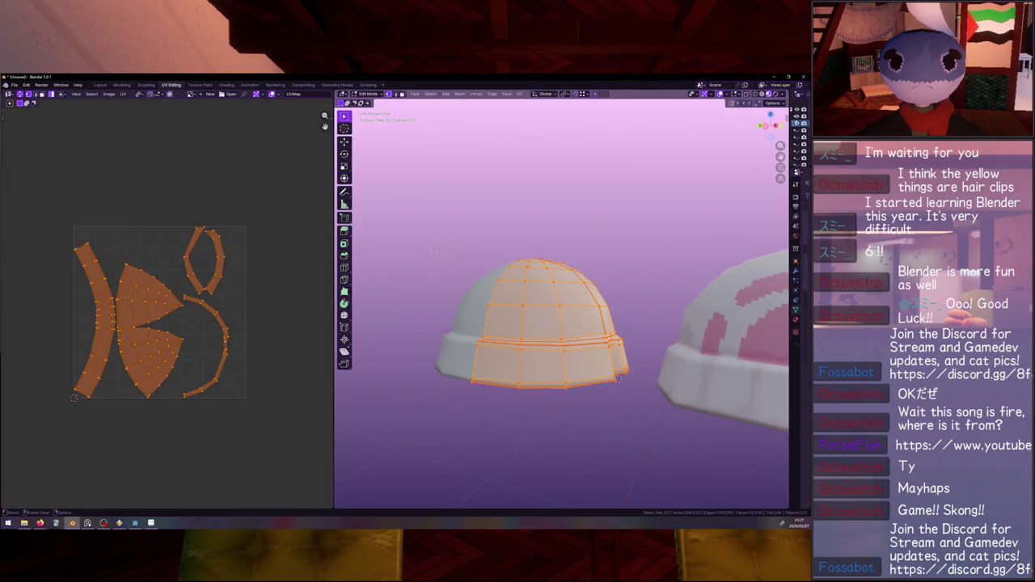
click(594, 266)
middle_drag(594, 266, 566, 291)
scroll(241, 322, up, 1)
mouse_move(405, 275)
middle_down()
mouse_move(592, 283)
mouse_move(609, 220)
middle_up()
key(Tab)
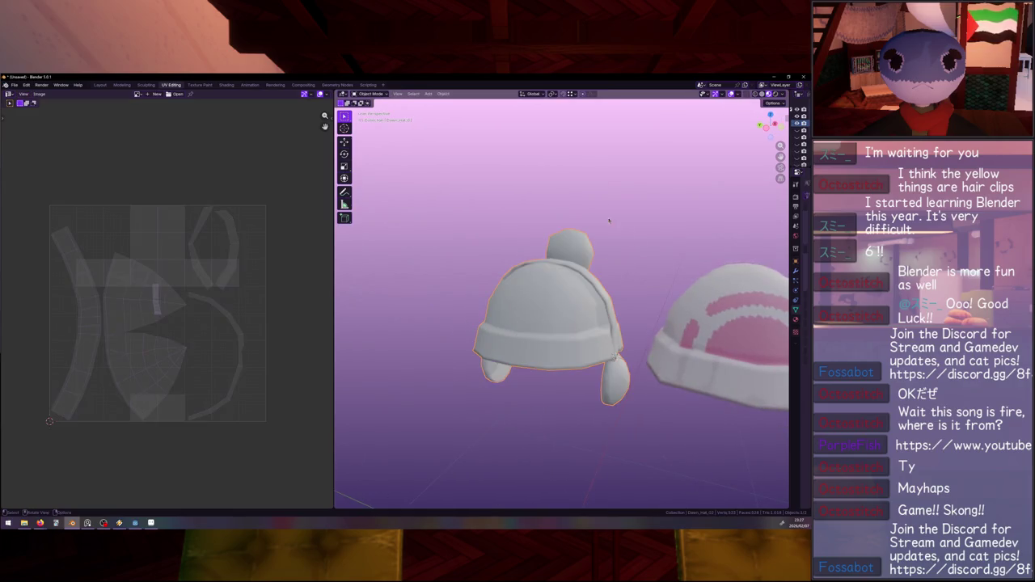
key(Tab)
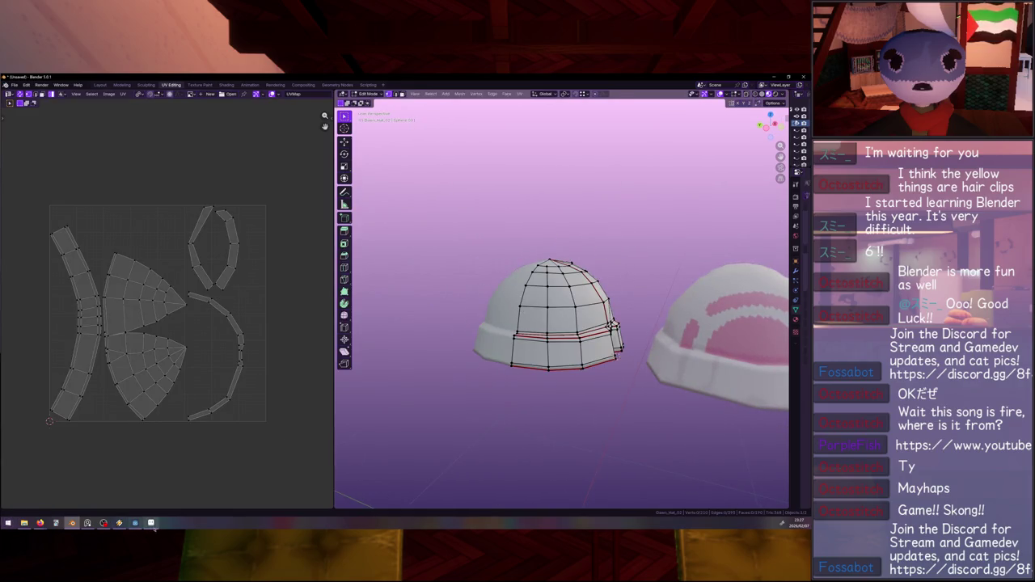
In Aseprite, create a new blank transparent sprite, Sprite-0001, via File > New
key(alt+Tab)
scroll(337, 231, down, 3)
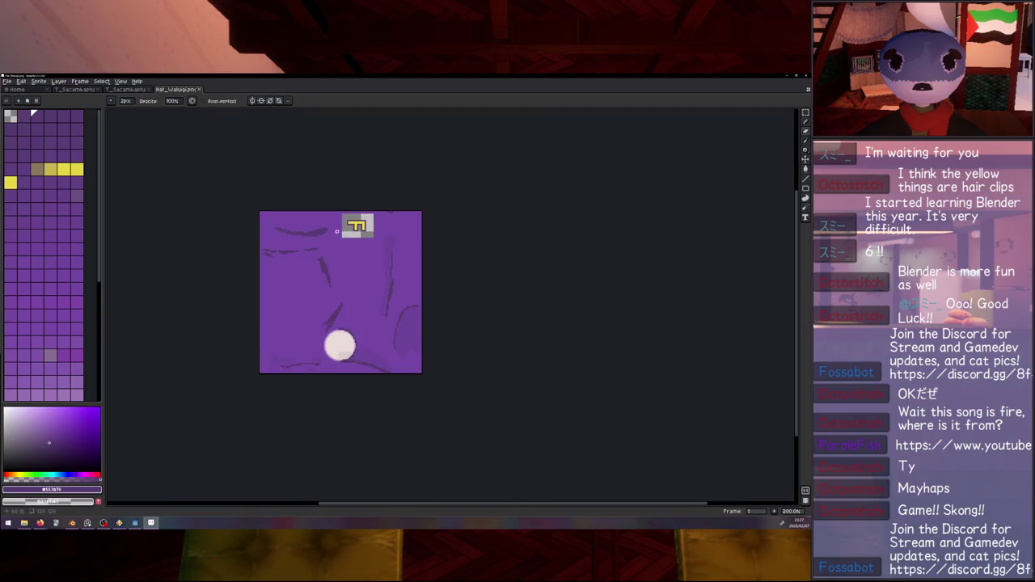
click(6, 82)
click(6, 82)
click(6, 82)
click(13, 91)
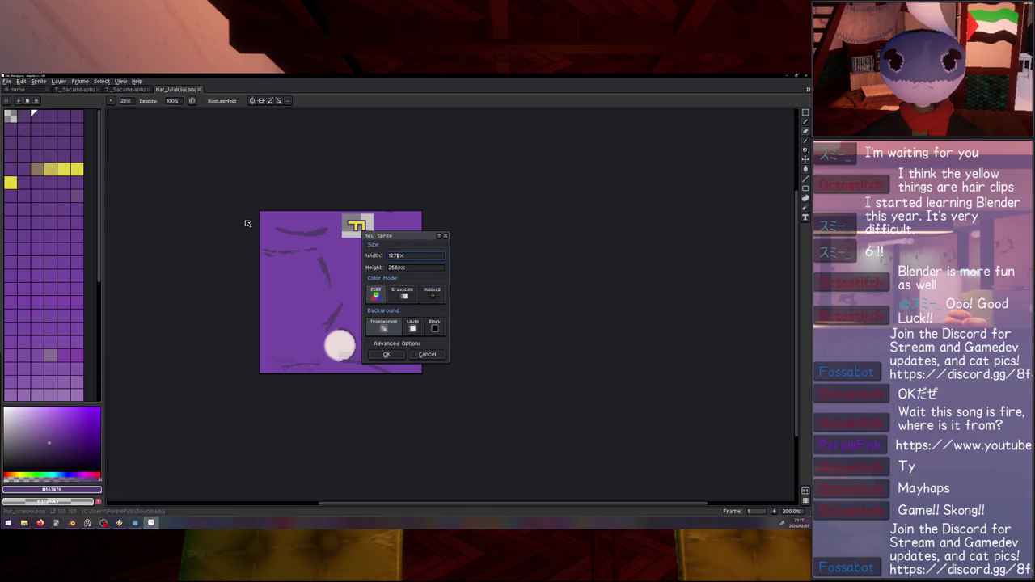
key(Return)
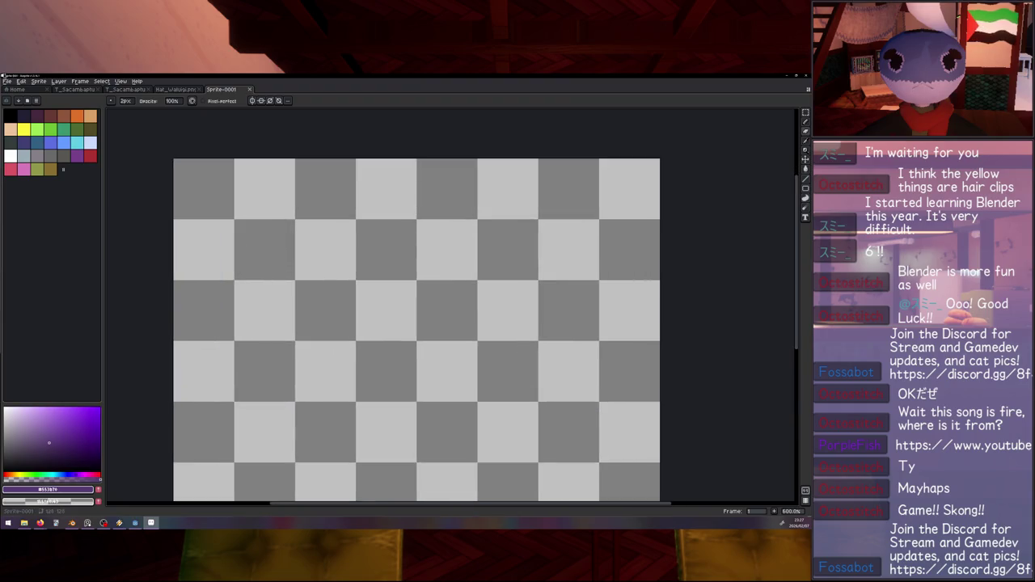
Load a larger preset colour palette for the new sprite
click(29, 101)
click(69, 99)
click(27, 102)
click(147, 184)
click(148, 184)
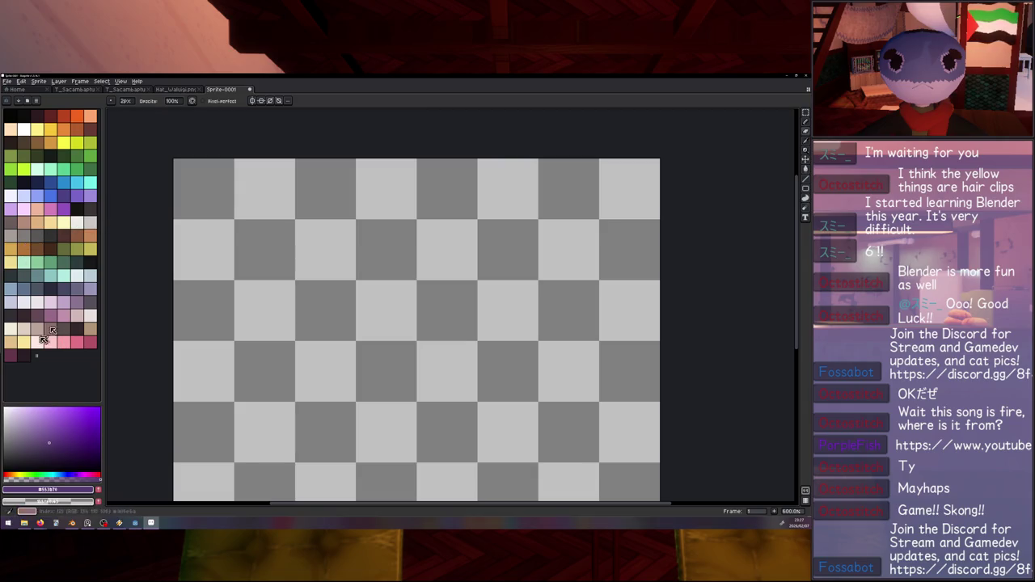
Bucket-fill the whole canvas with pale beige-pink
click(16, 327)
key(g)
click(288, 277)
scroll(377, 296, up, 3)
middle_drag(376, 296, 385, 282)
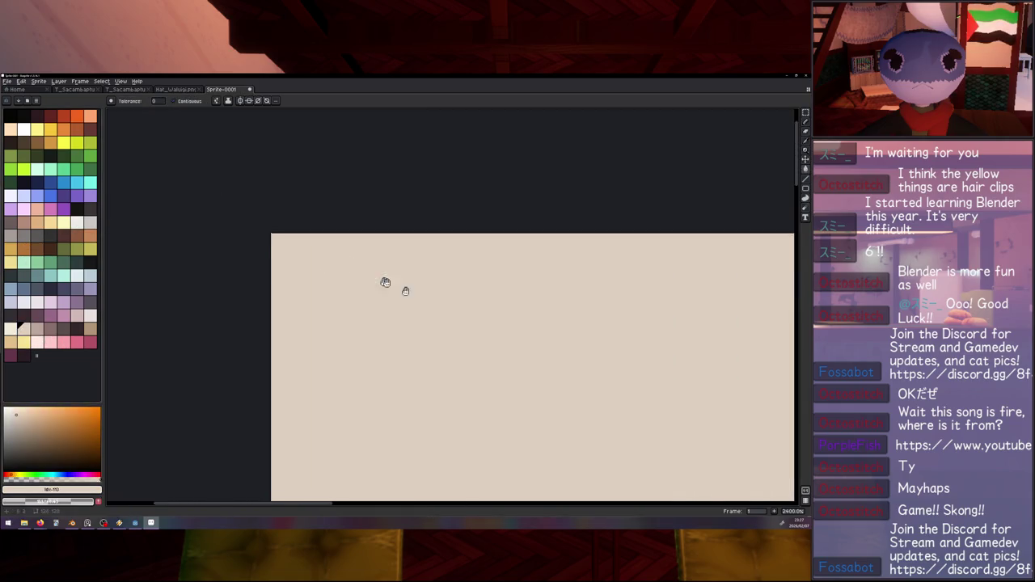
scroll(385, 282, up, 5)
Pick a slightly darker, redder pink for the 1px pencil
drag(31, 473, 11, 472)
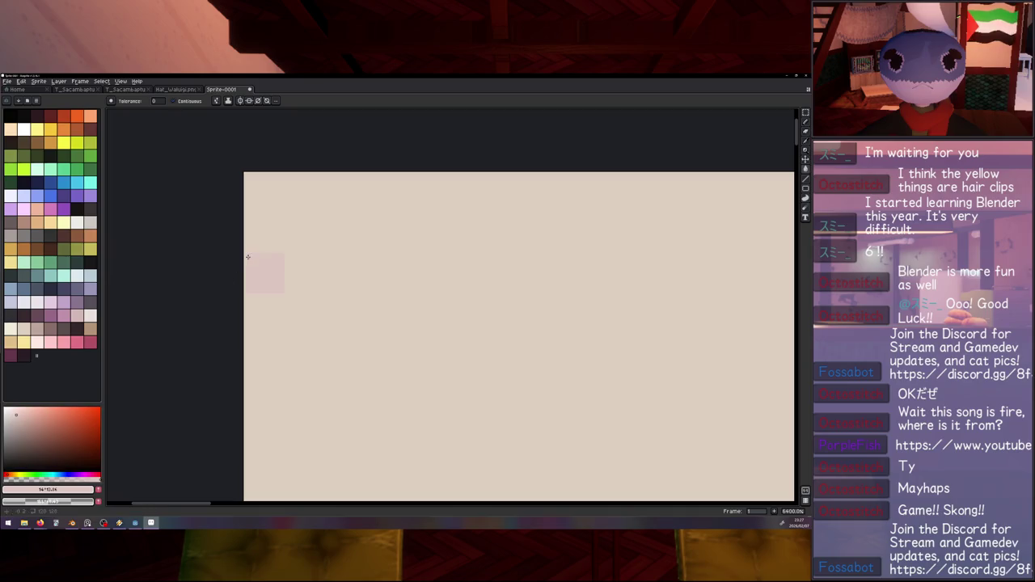
key(b)
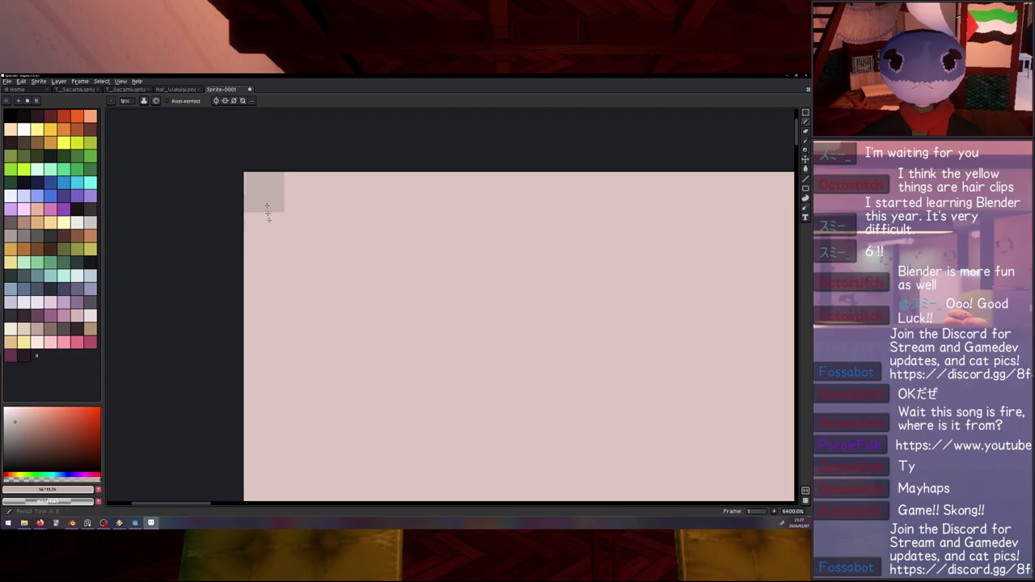
click(22, 412)
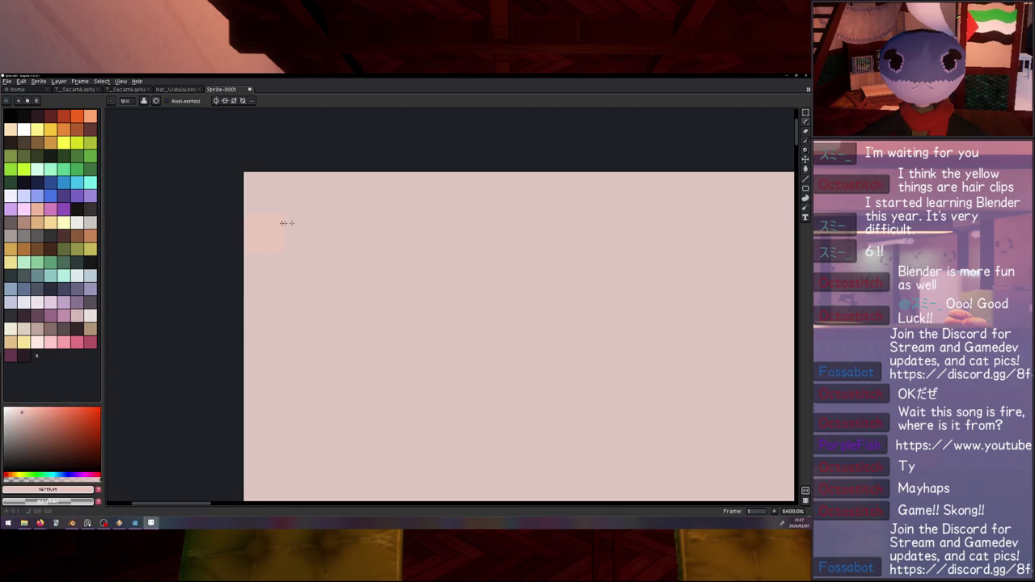
click(20, 417)
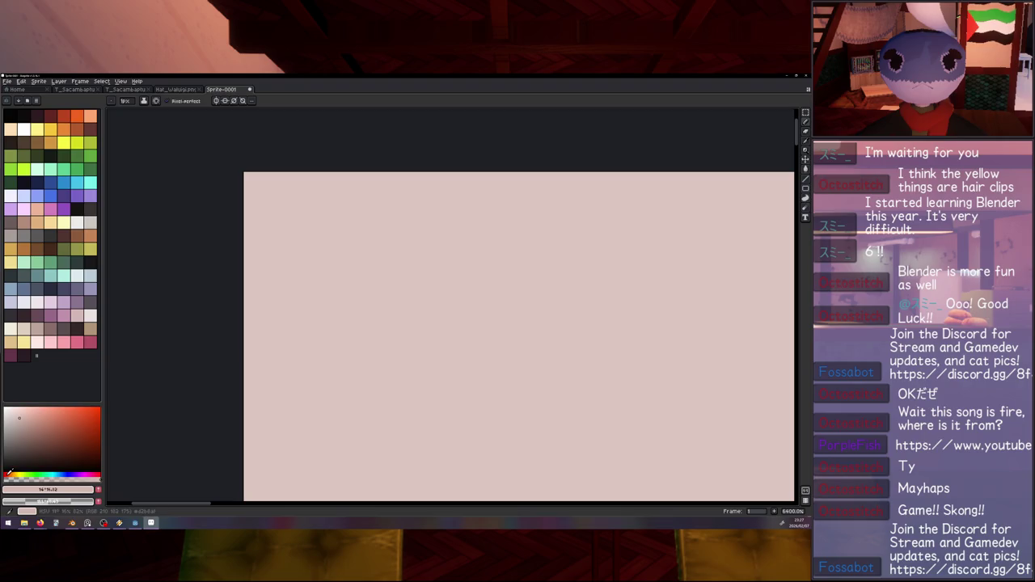
click(9, 474)
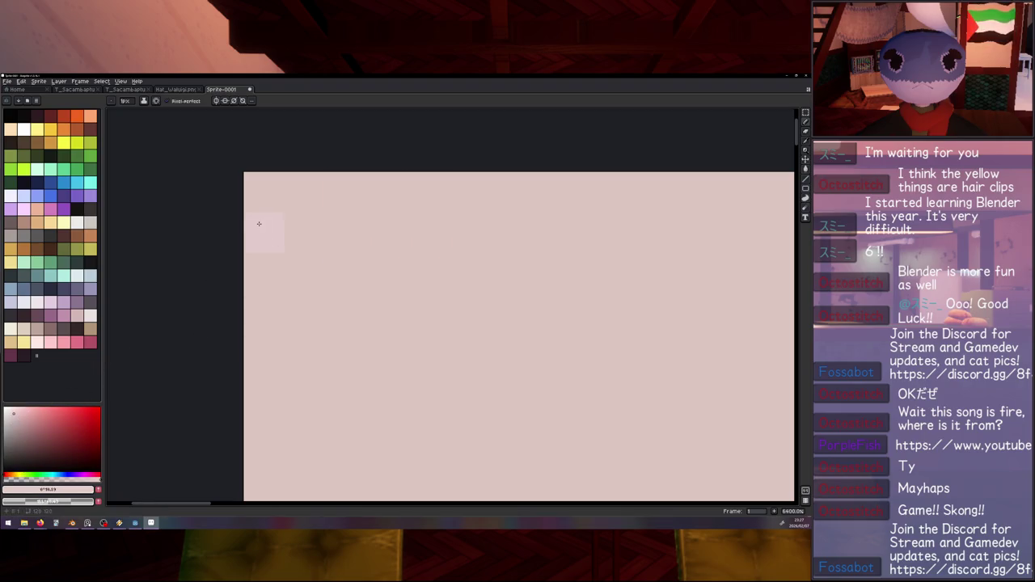
click(16, 420)
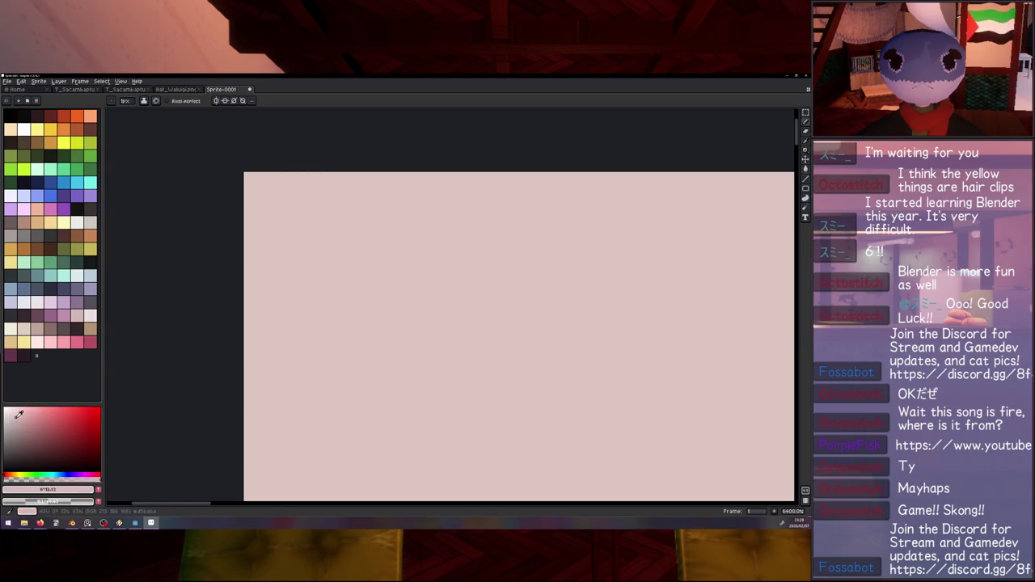
Paint a small zigzag of darker pink pixels near the top-left
click(268, 232)
drag(311, 192, 340, 196)
scroll(411, 227, down, 4)
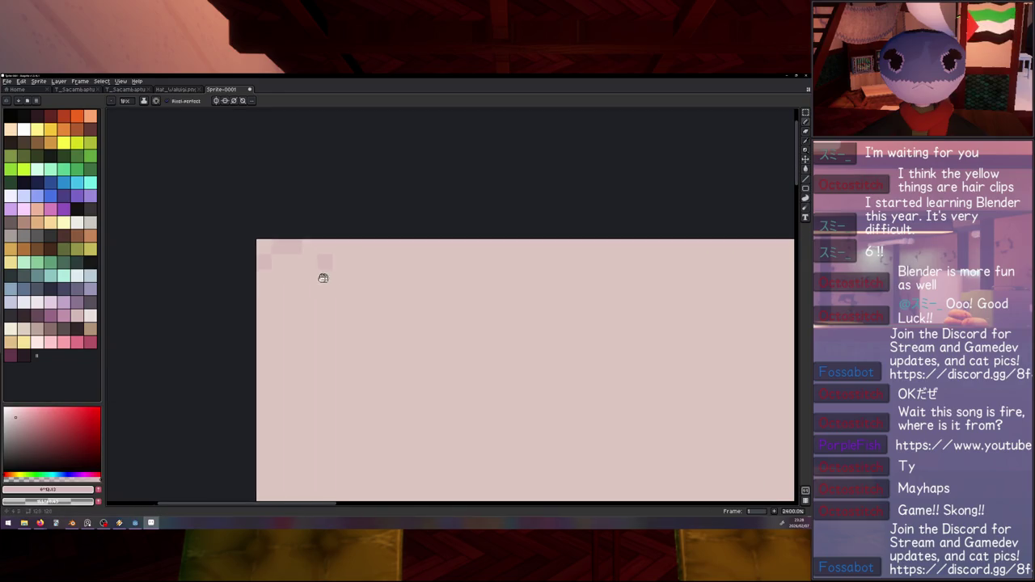
key(ctrl+z)
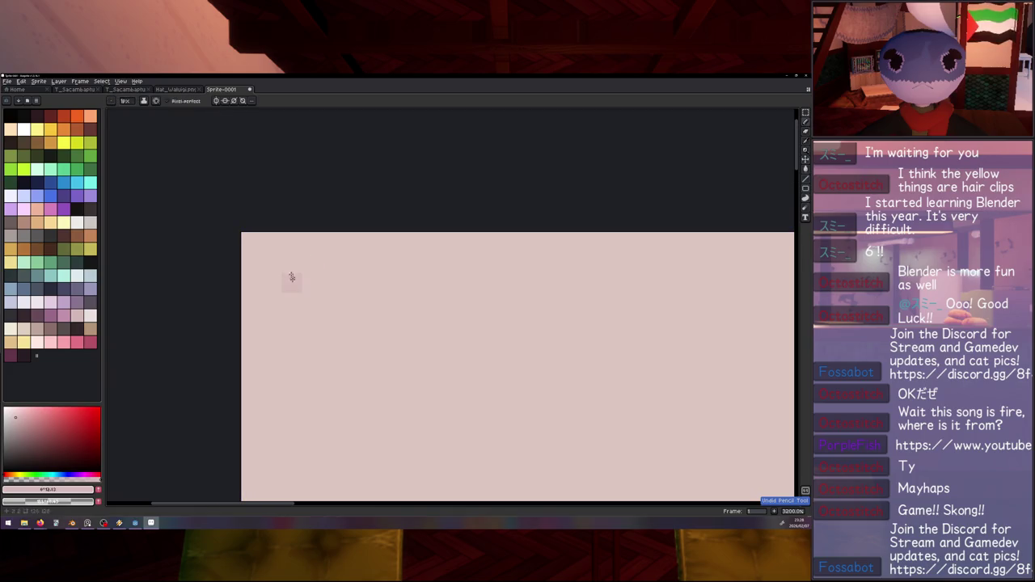
click(291, 262)
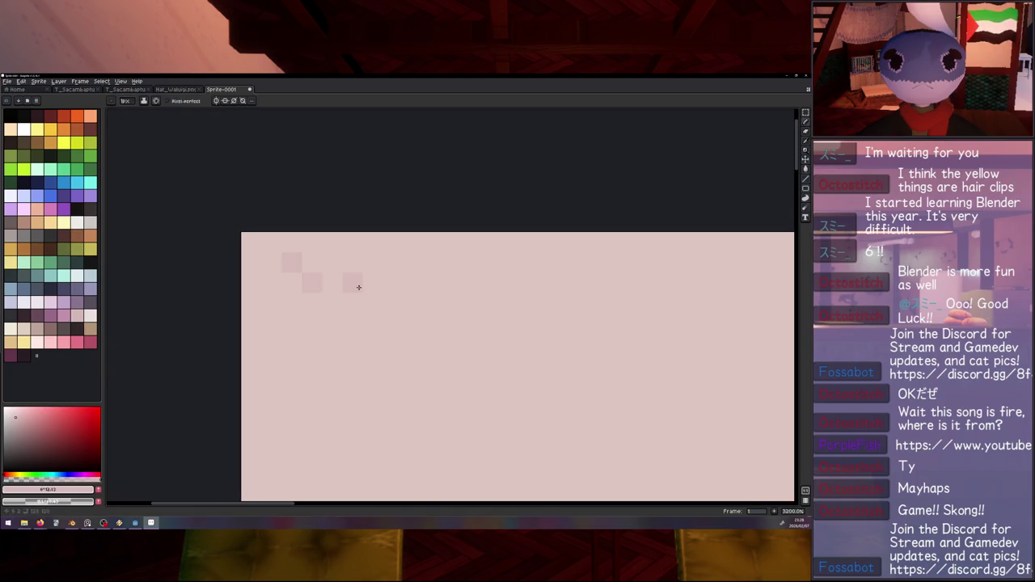
middle_drag(394, 277, 232, 278)
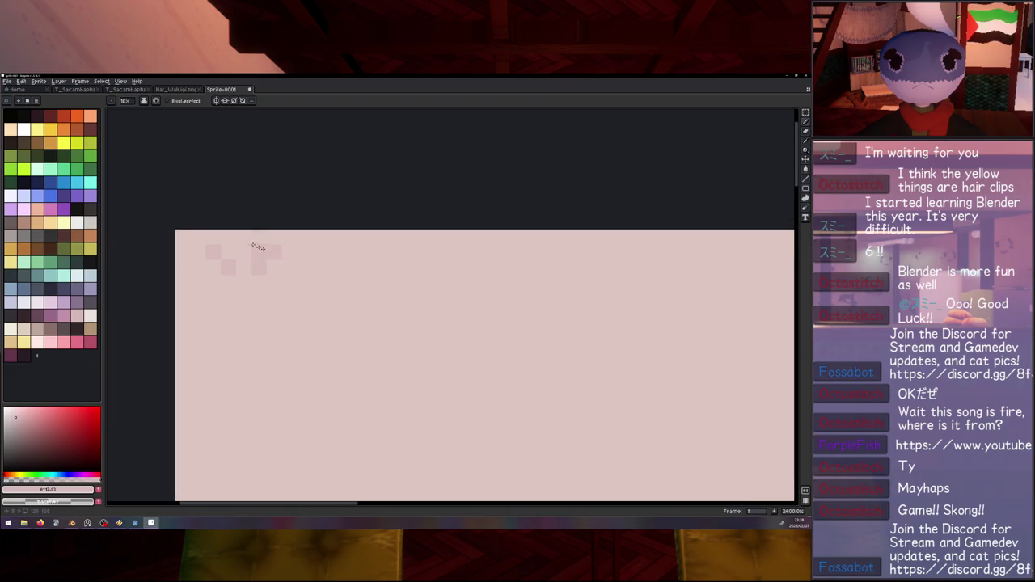
click(206, 285)
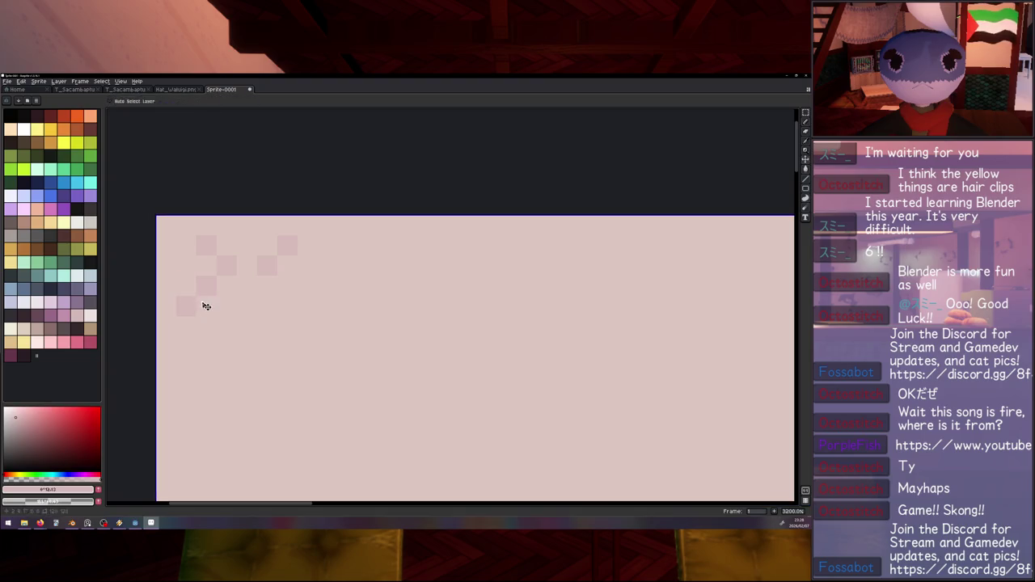
key(ctrl+z)
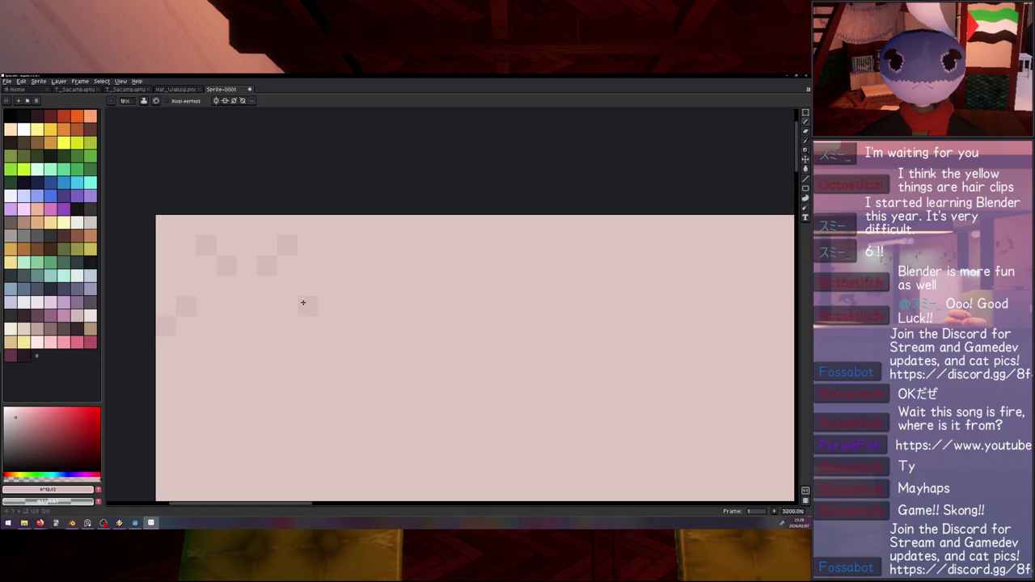
key(ctrl+v)
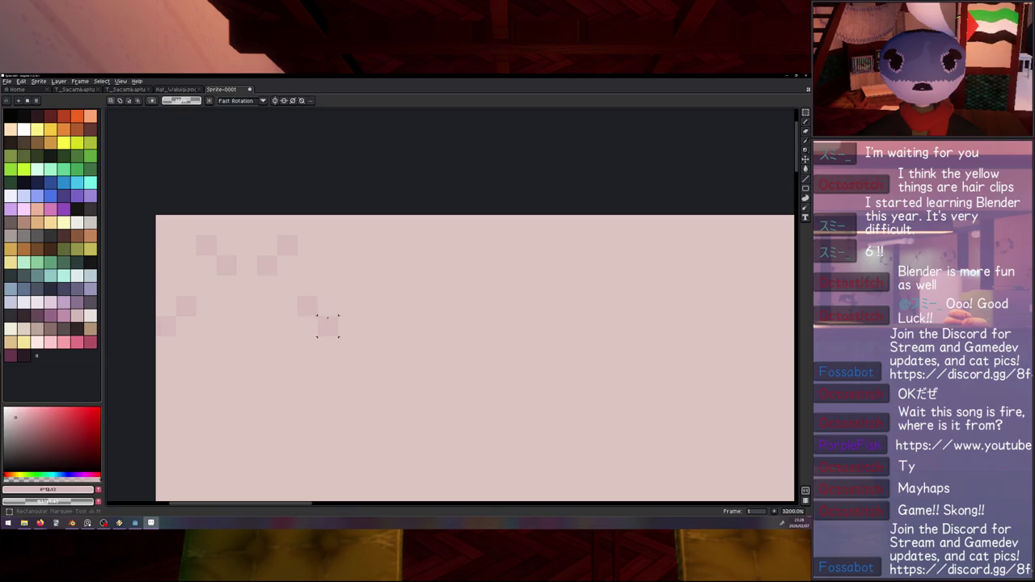
Try stamping the zigzag motif as a brush across the canvas, then undo the stamps
key(b)
drag(459, 286, 439, 306)
drag(480, 225, 500, 244)
drag(581, 286, 602, 305)
drag(561, 245, 540, 265)
drag(682, 244, 702, 265)
key(ctrl+z)
key(ctrl+z)
key(ctrl+z)
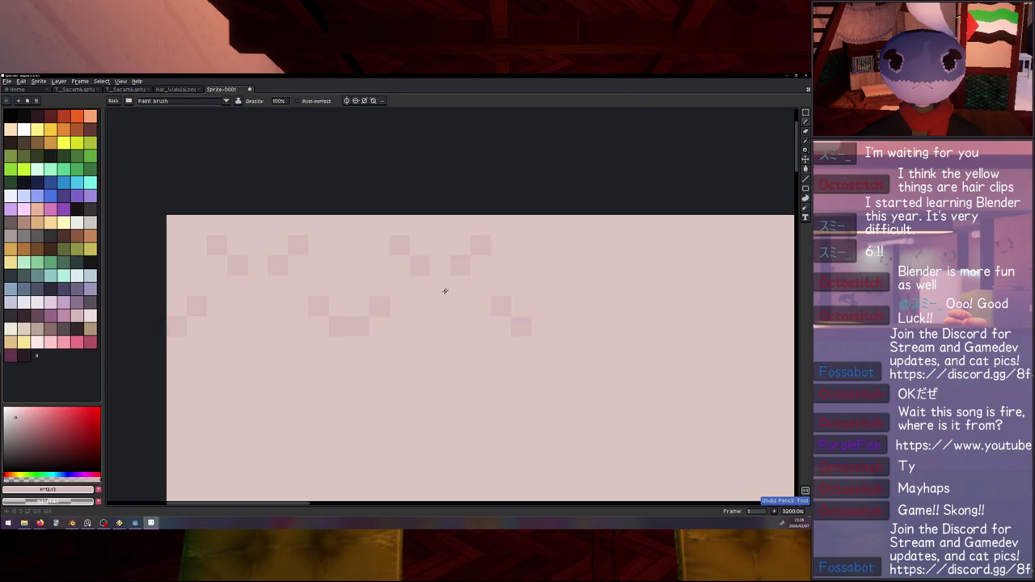
key(ctrl+z)
key(ctrl+z)
Set ink to Pattern aligned to source and bucket-fill the canvas with the zigzag
click(170, 101)
click(166, 112)
click(417, 287)
key(g)
click(442, 295)
scroll(513, 265, down, 3)
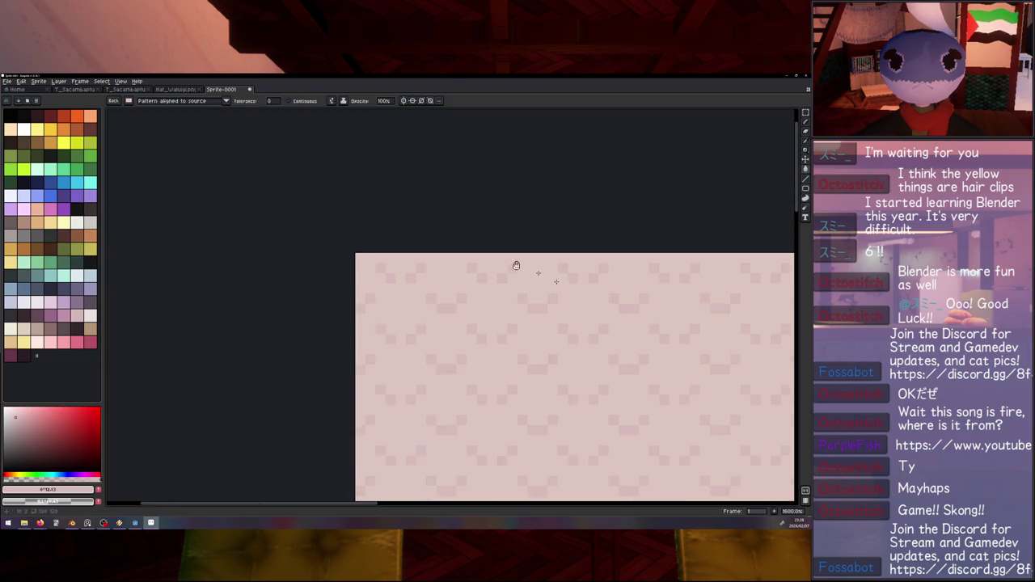
scroll(358, 253, down, 2)
scroll(317, 153, down, 2)
middle_drag(317, 153, 447, 255)
Save the sprite as Beanie_02.png and return to Blender, leaving Edit Mode on the hat
key(v)
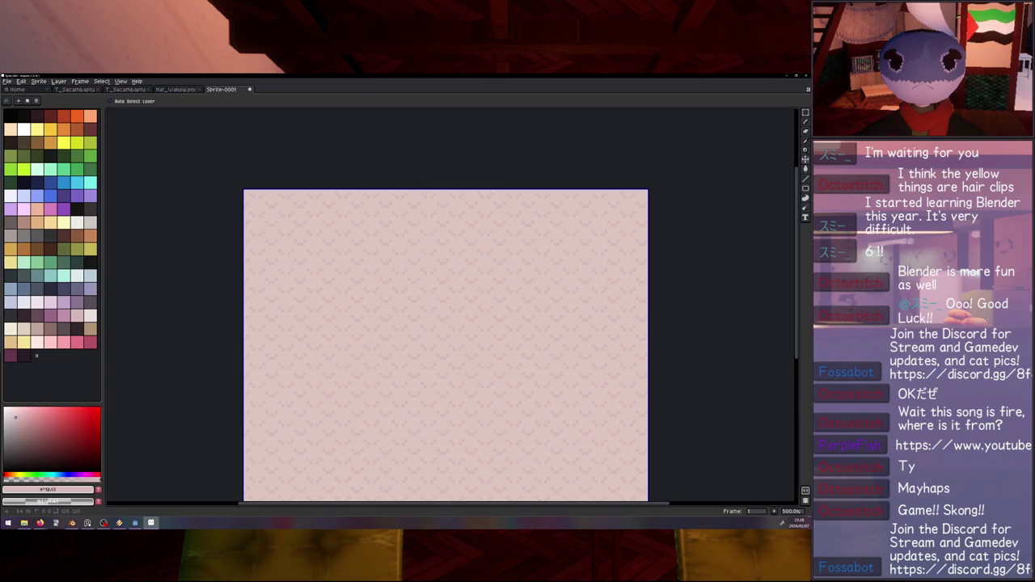
key(g)
scroll(261, 202, up, 2)
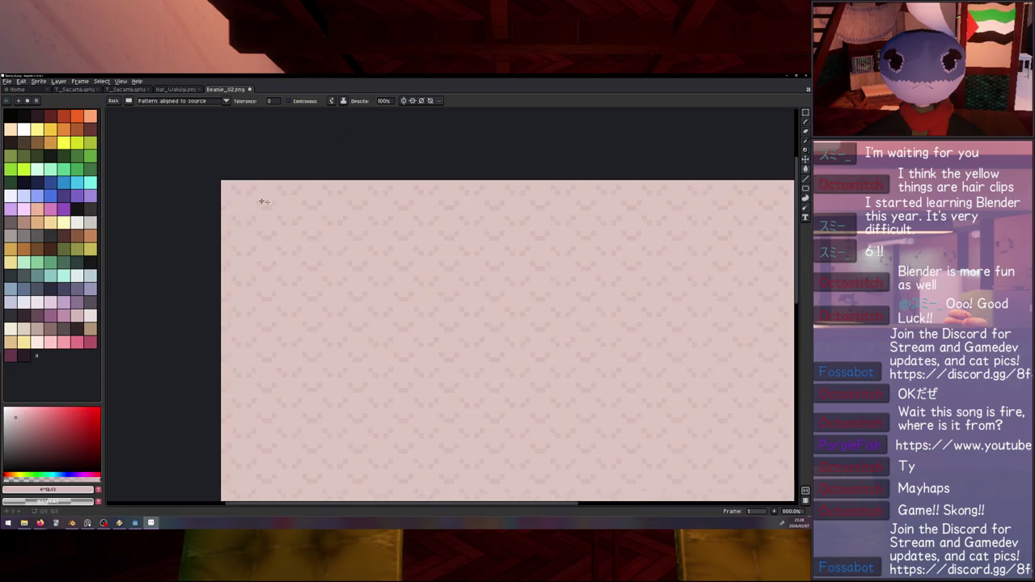
scroll(258, 161, up, 2)
scroll(259, 159, down, 1)
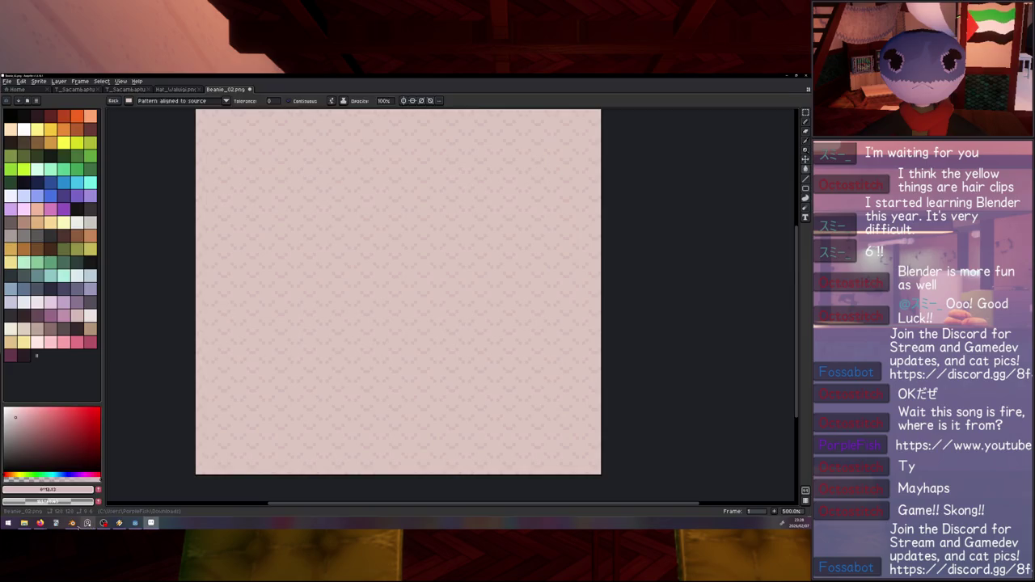
click(72, 522)
key(Tab)
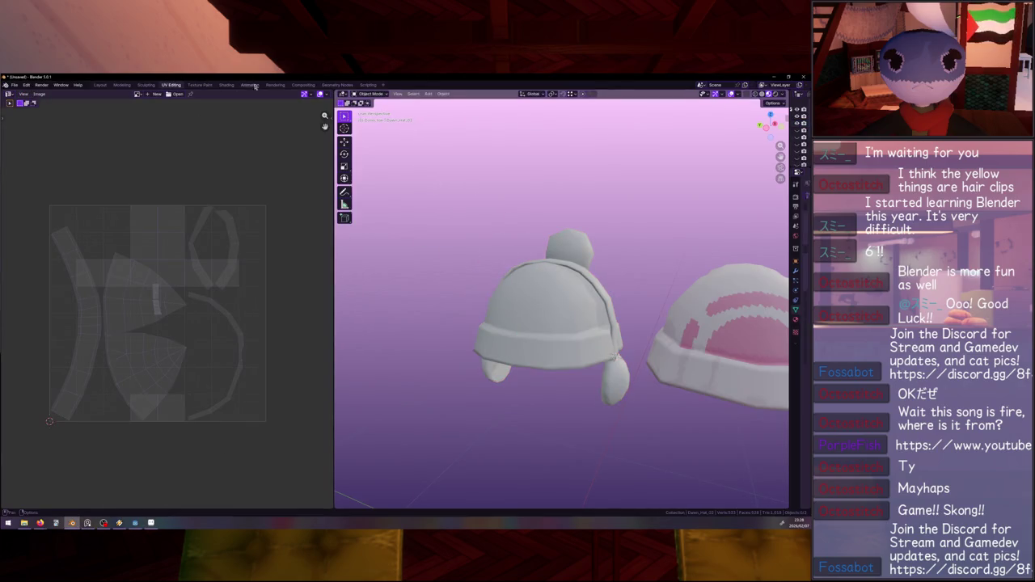
Move to the Shading workspace, orbit to both beanies and hide the overlays
click(227, 85)
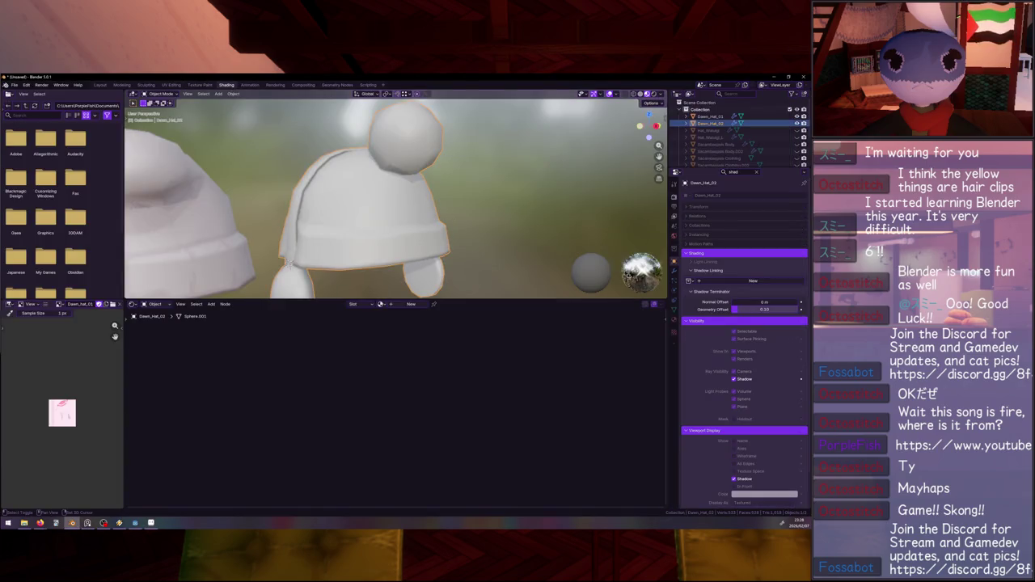
middle_drag(404, 212, 390, 218)
key(shift+alt+z)
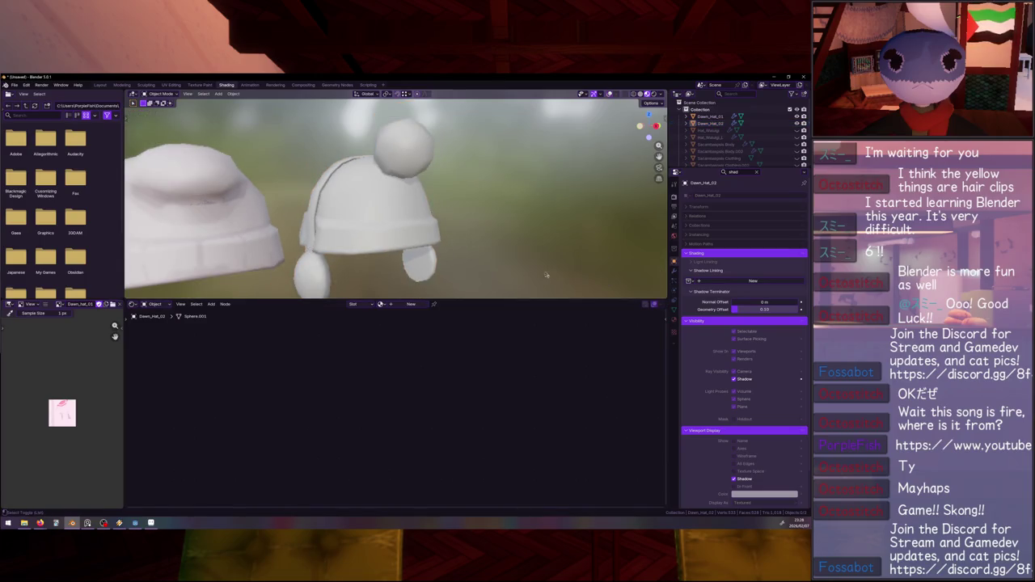
Give the hat a new Principled BSDF material named Dawn_beanie_02
click(674, 321)
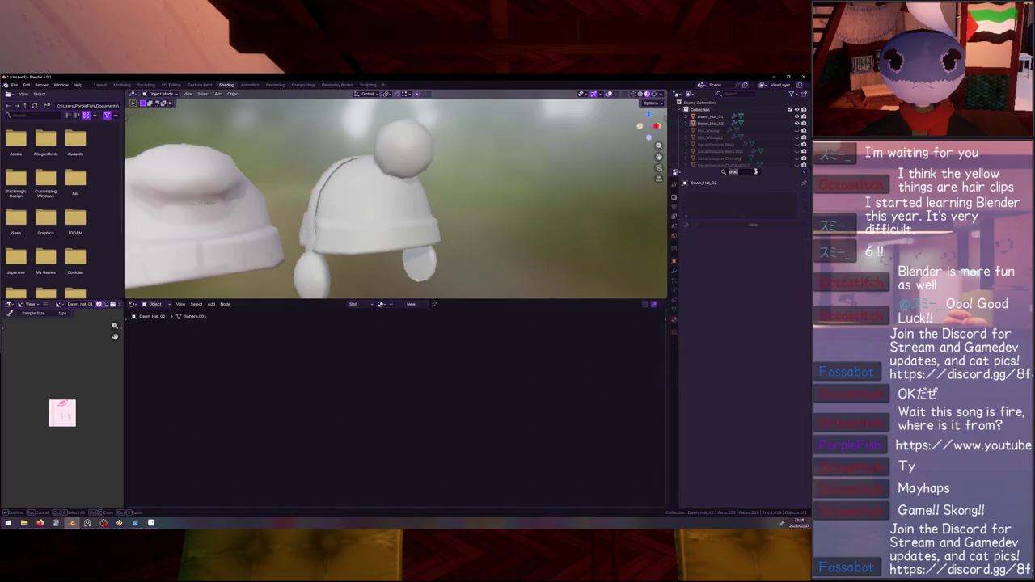
click(750, 225)
click(723, 223)
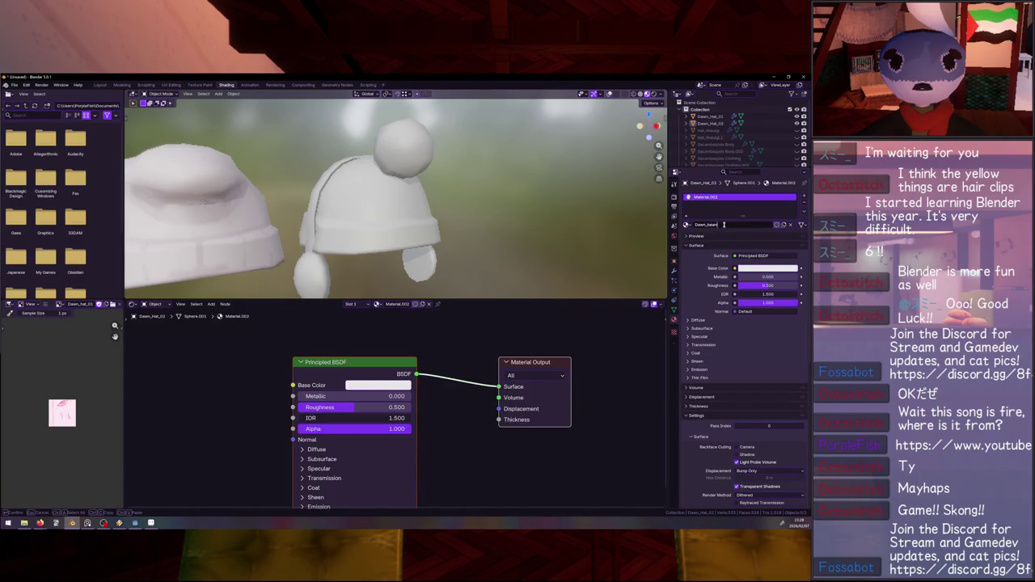
text(1)
key(Return)
click(725, 224)
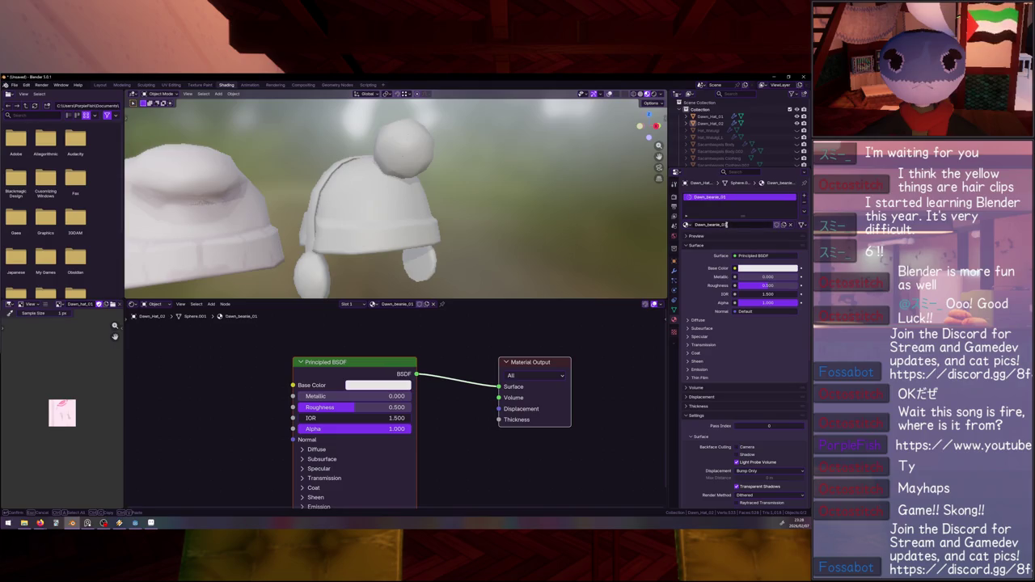
key(Return)
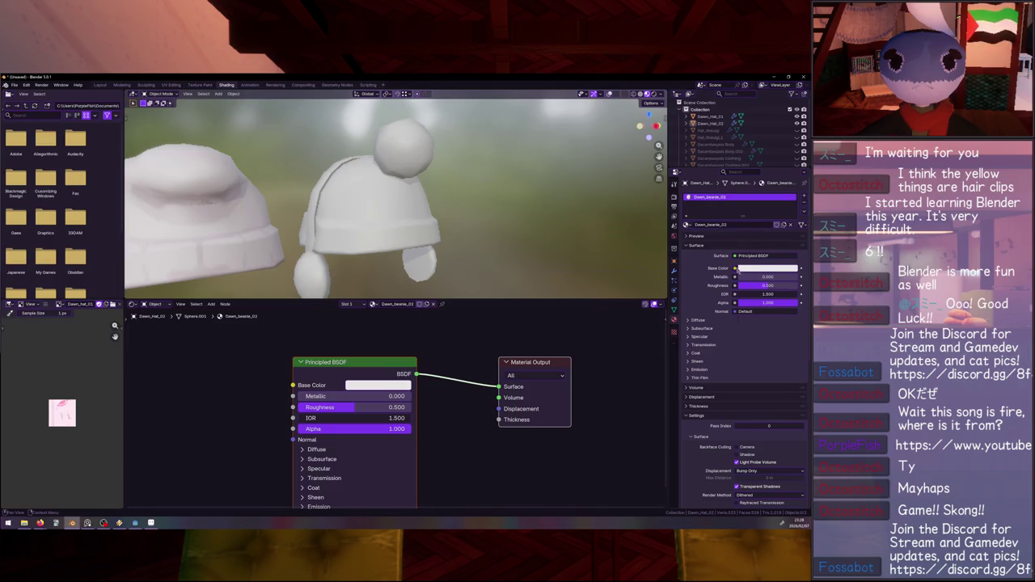
click(735, 268)
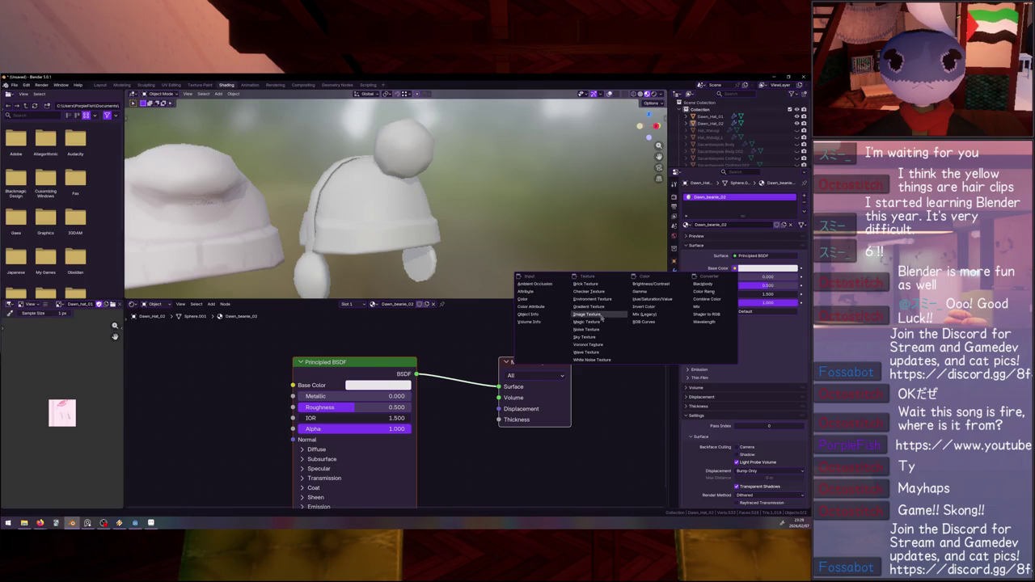
Feed the base colour from an Image Texture node loading Beanie_02.png
click(600, 315)
click(772, 277)
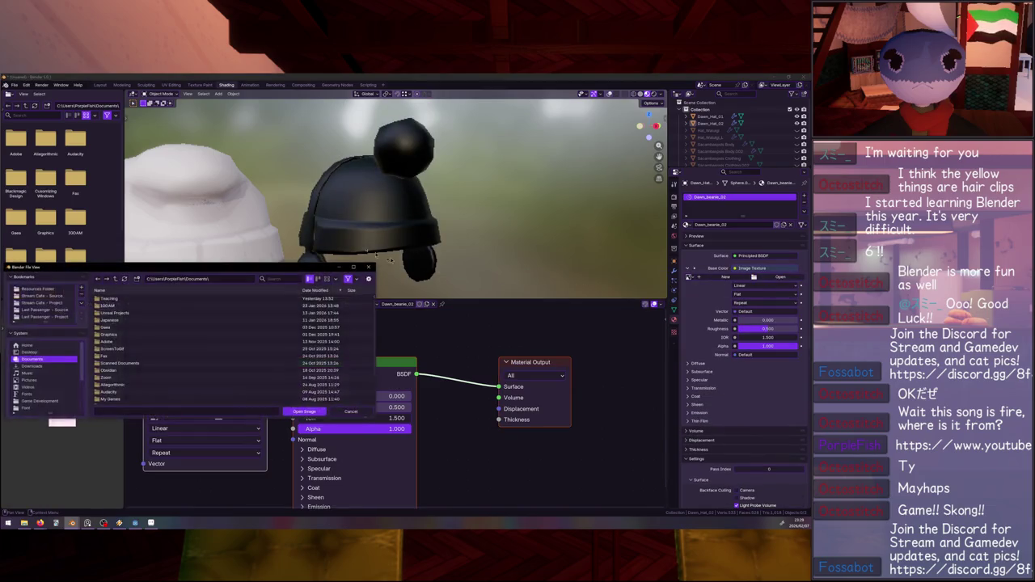
double_click(130, 327)
double_click(115, 331)
mouse_move(388, 202)
middle_down()
mouse_move(501, 221)
mouse_move(468, 211)
middle_up()
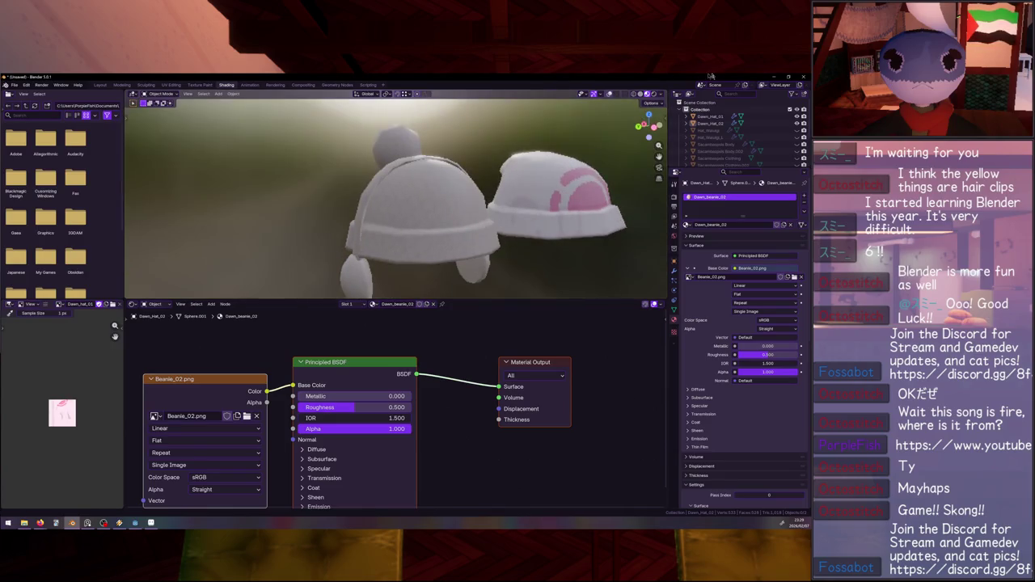
In the Layout workspace, set the texture interpolation to Closest for crisp pixels
click(100, 84)
middle_drag(364, 242, 410, 235)
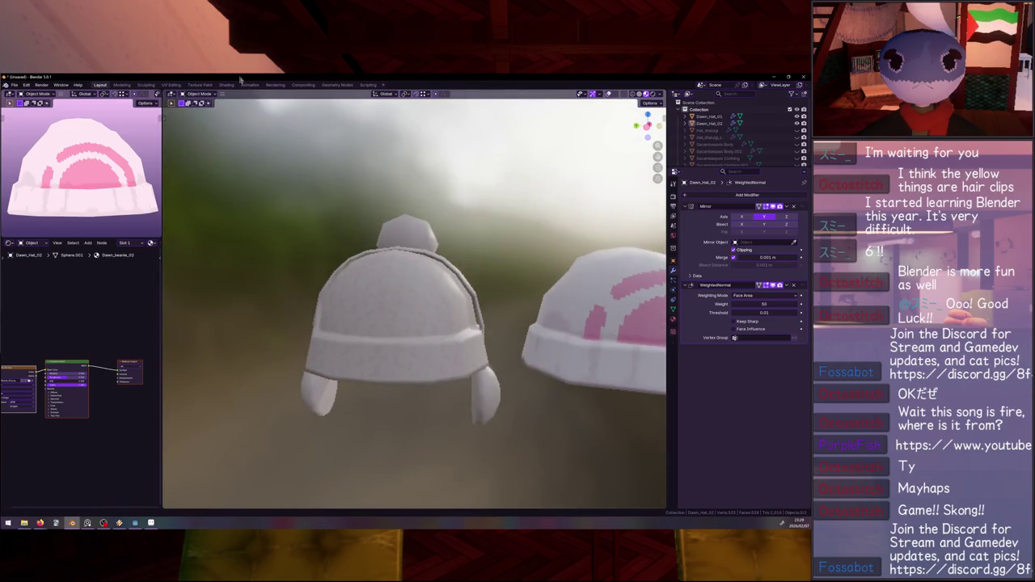
scroll(89, 367, up, 2)
scroll(97, 372, up, 1)
scroll(101, 372, up, 2)
scroll(101, 378, up, 2)
click(80, 358)
click(80, 357)
click(80, 357)
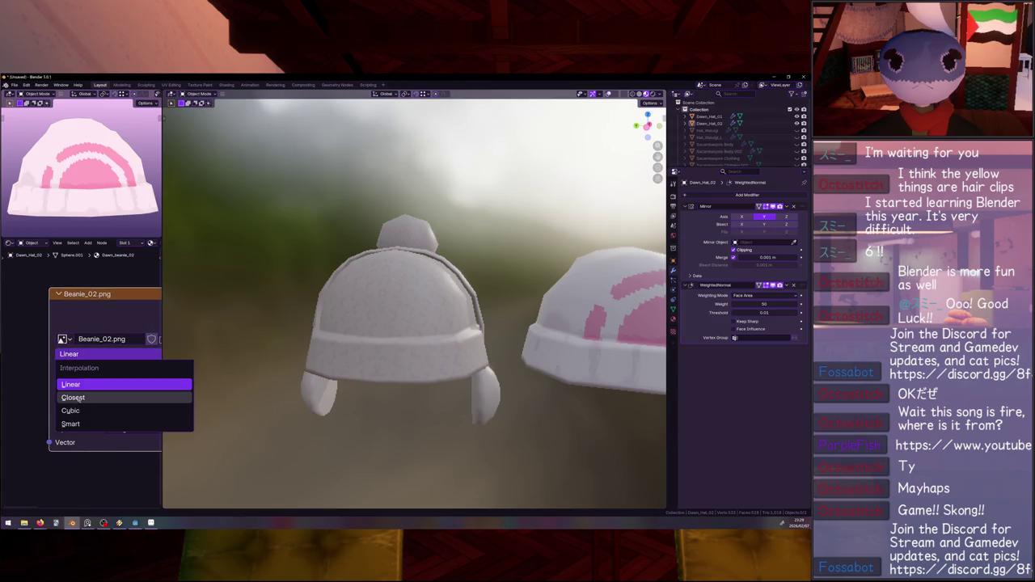
click(73, 397)
Orbit to inspect the textured beanies, select Dawn_Hat_02, and switch to Aseprite
mouse_move(418, 232)
middle_down()
mouse_move(514, 248)
mouse_move(400, 275)
mouse_move(442, 295)
middle_up()
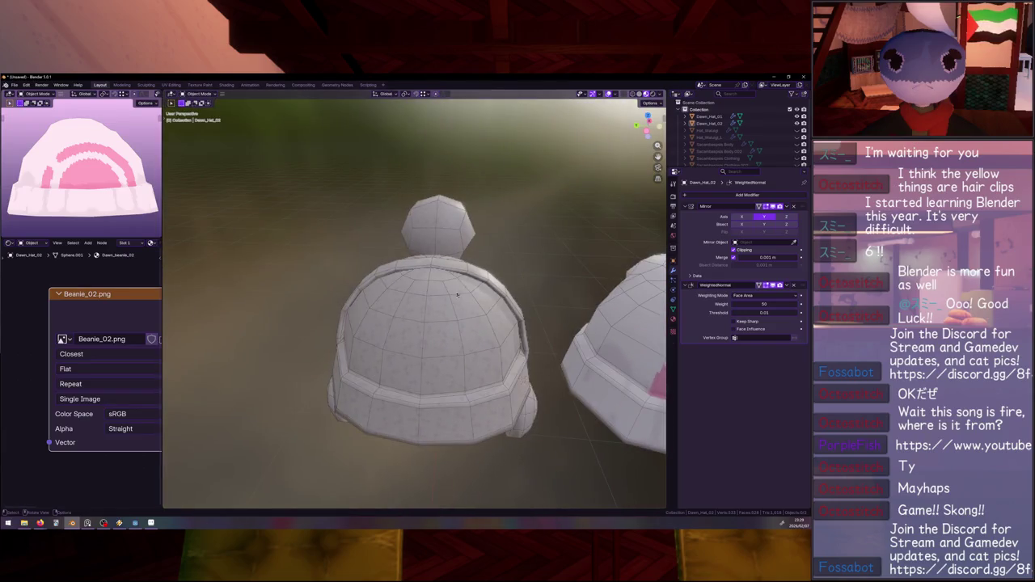
click(485, 276)
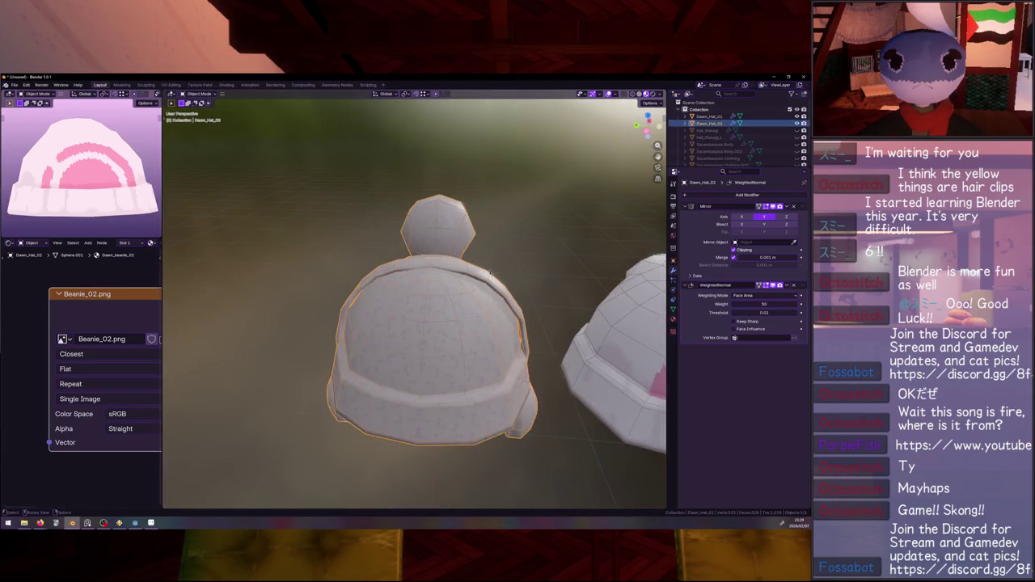
key(alt+Tab)
scroll(415, 250, down, 1)
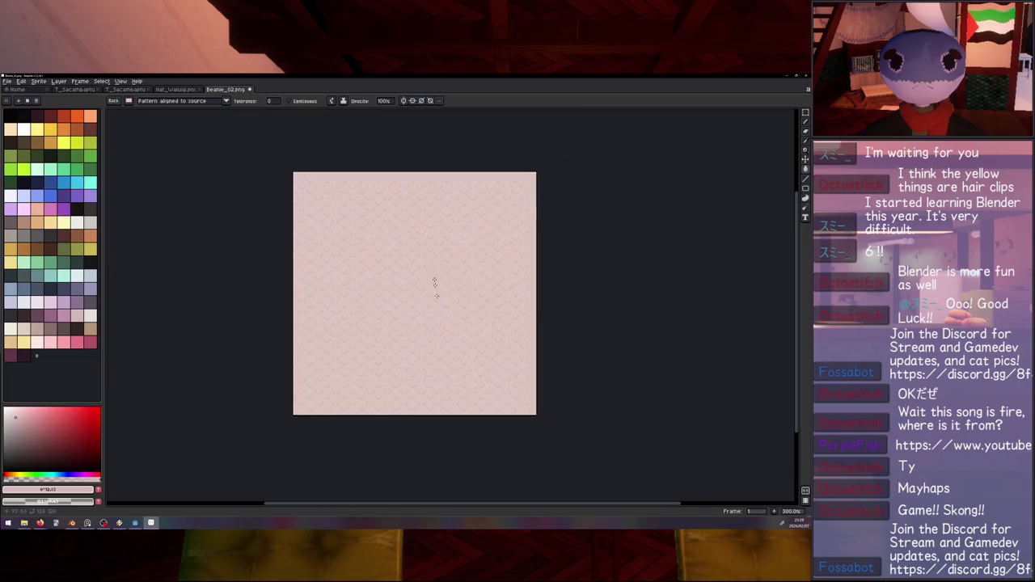
Clear everything in Beanie_02 except the top-left pink tile
scroll(494, 282, up, 1)
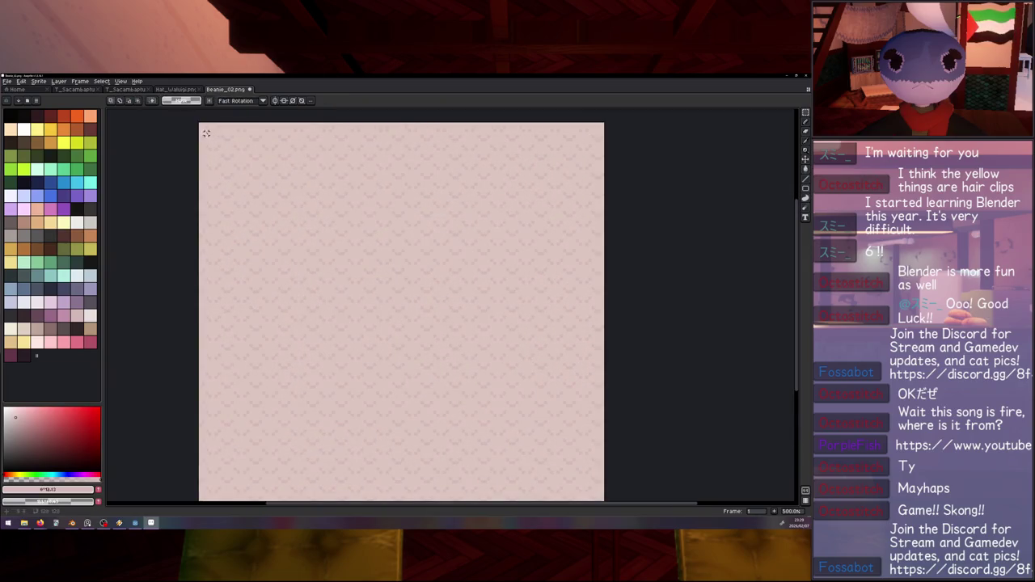
drag(199, 124, 399, 352)
key(ctrl+i)
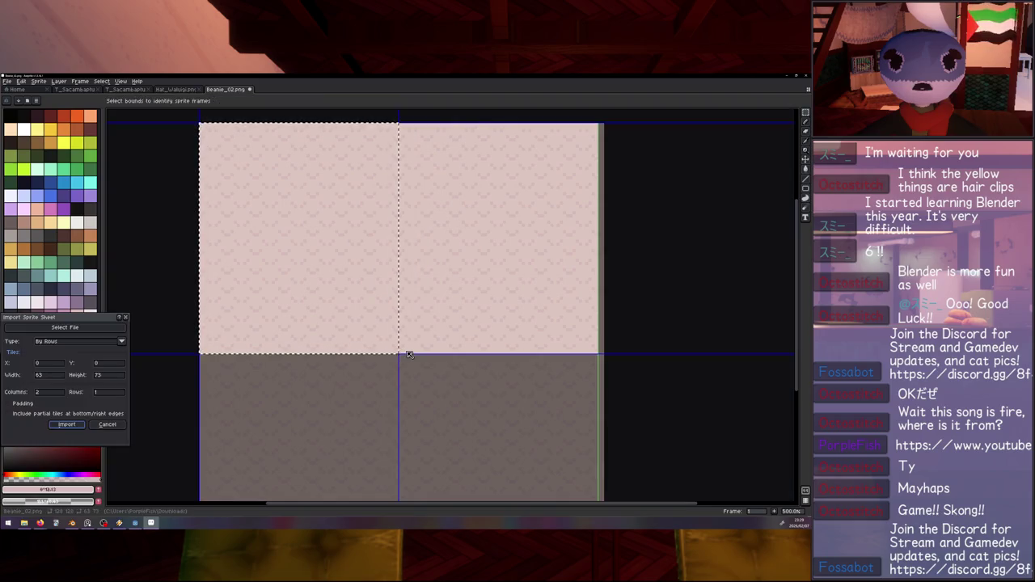
key(Escape)
click(101, 81)
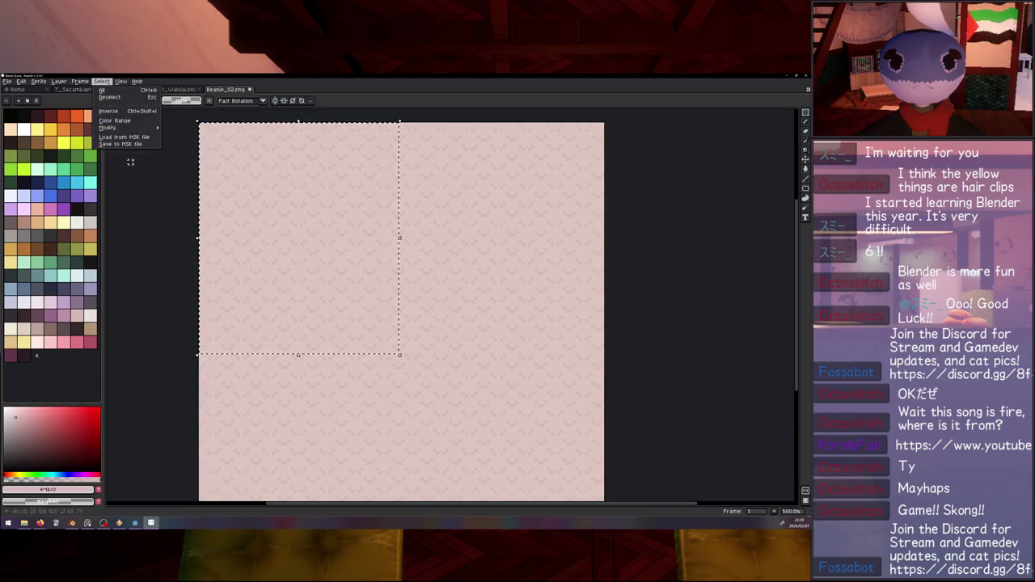
click(125, 113)
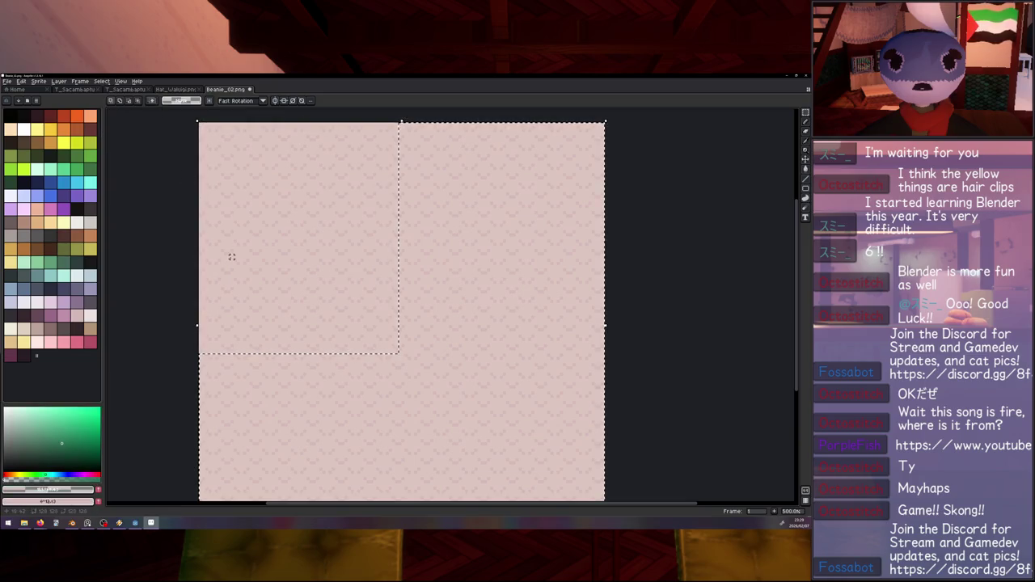
key(Delete)
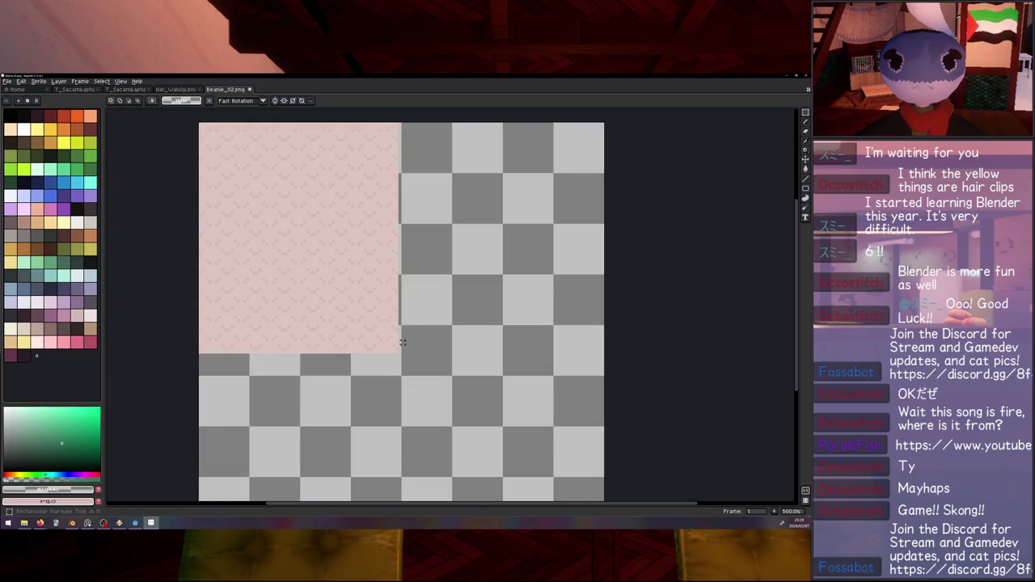
Select the top-right quarter and fill it with the tile pattern
drag(400, 352, 605, 120)
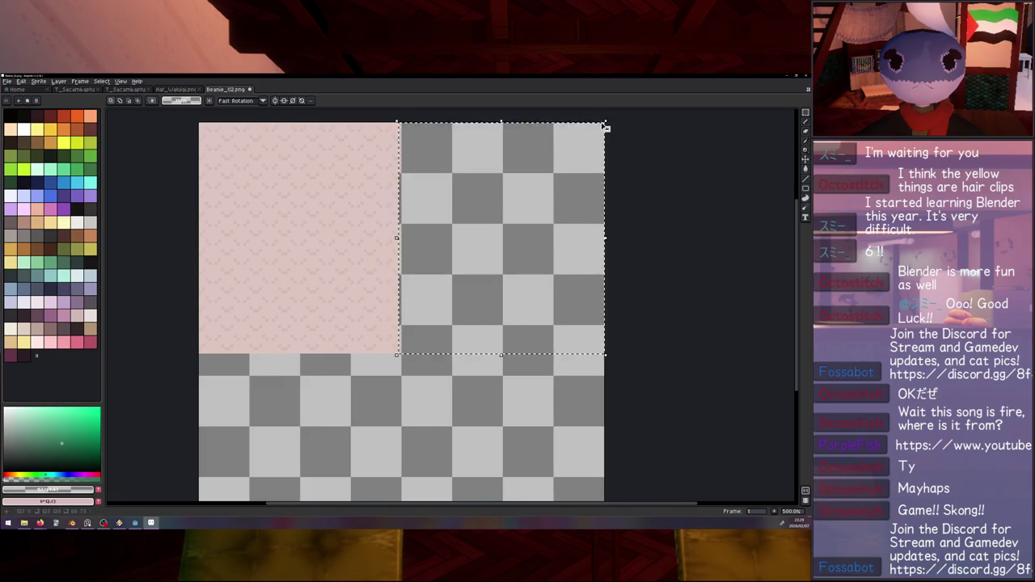
scroll(455, 224, up, 4)
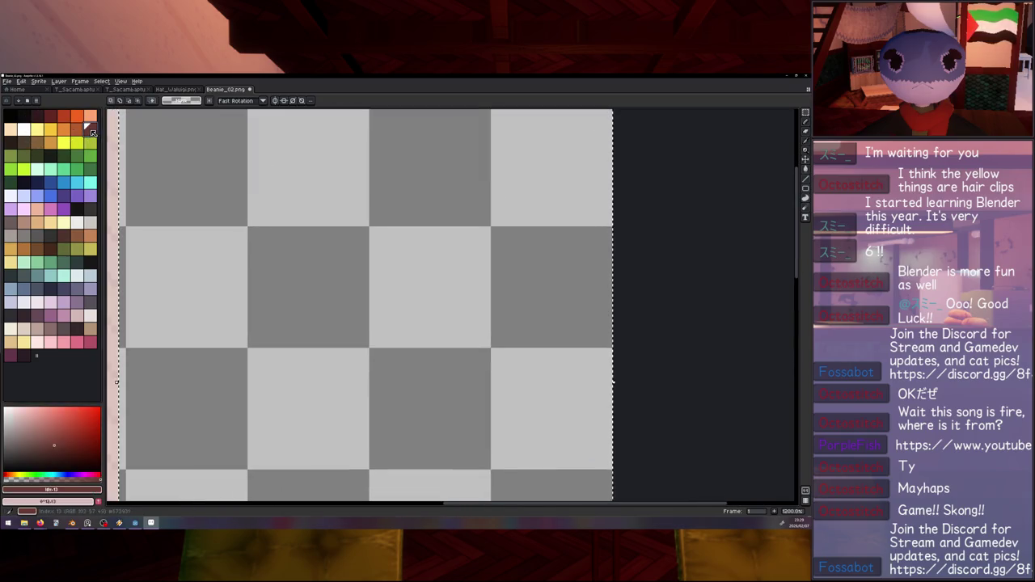
key(ctrl+v)
click(226, 101)
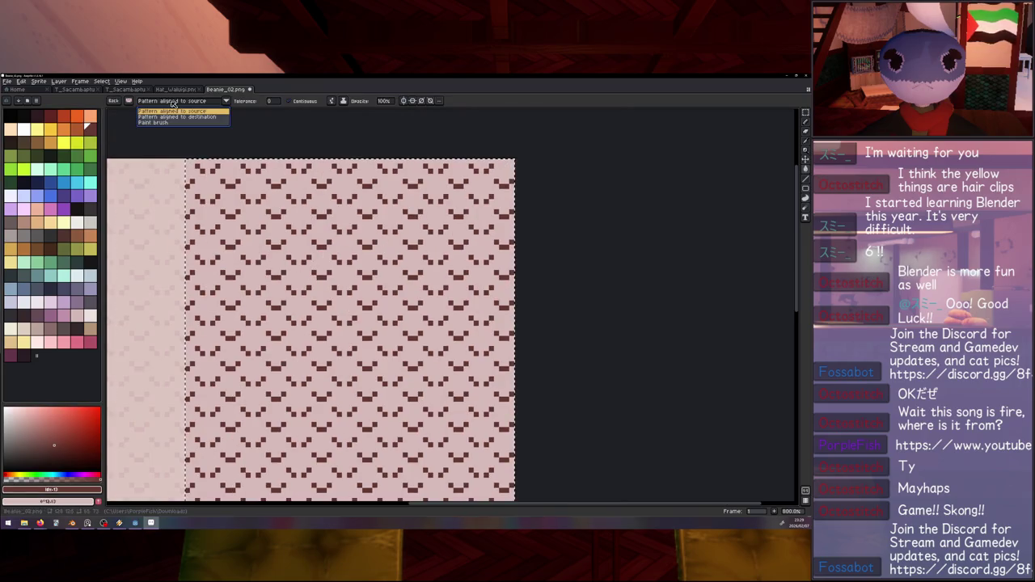
Switch the bucket fill to plain paint and fill the selection solid dark brown
click(174, 116)
click(226, 101)
click(174, 109)
click(225, 101)
click(173, 126)
click(129, 100)
click(150, 116)
click(252, 233)
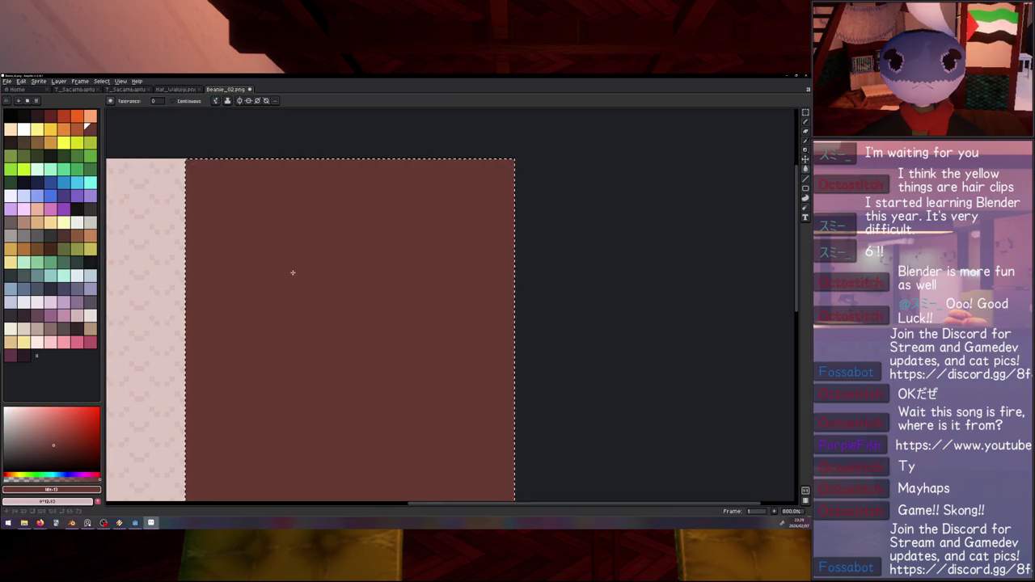
Deselect and sketch a brown rectangle and cone shape with the pencil
key(ctrl+d)
key(b)
scroll(299, 283, up, 1)
click(38, 143)
scroll(335, 196, up, 1)
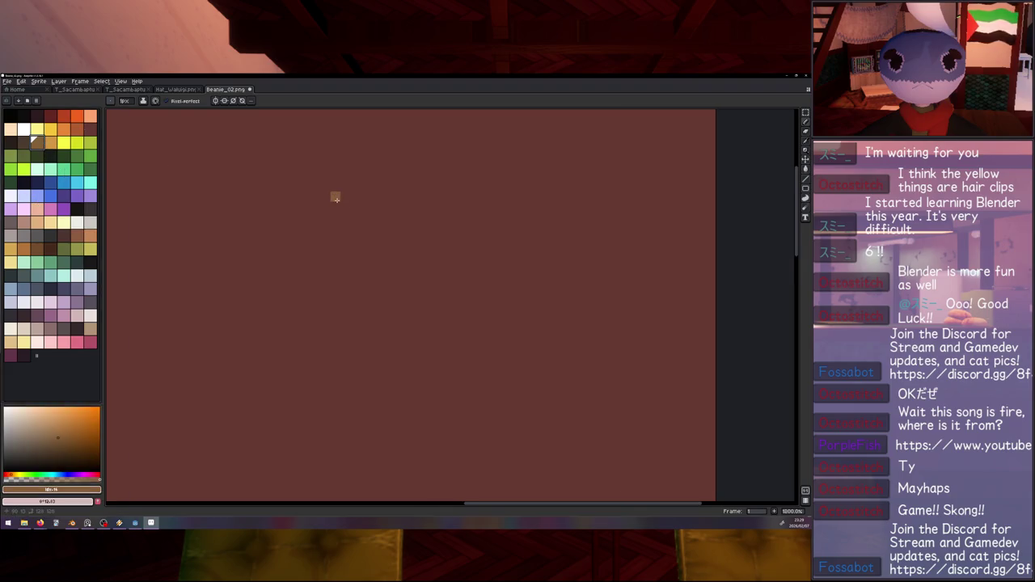
scroll(324, 210, up, 1)
scroll(335, 242, up, 1)
click(349, 244)
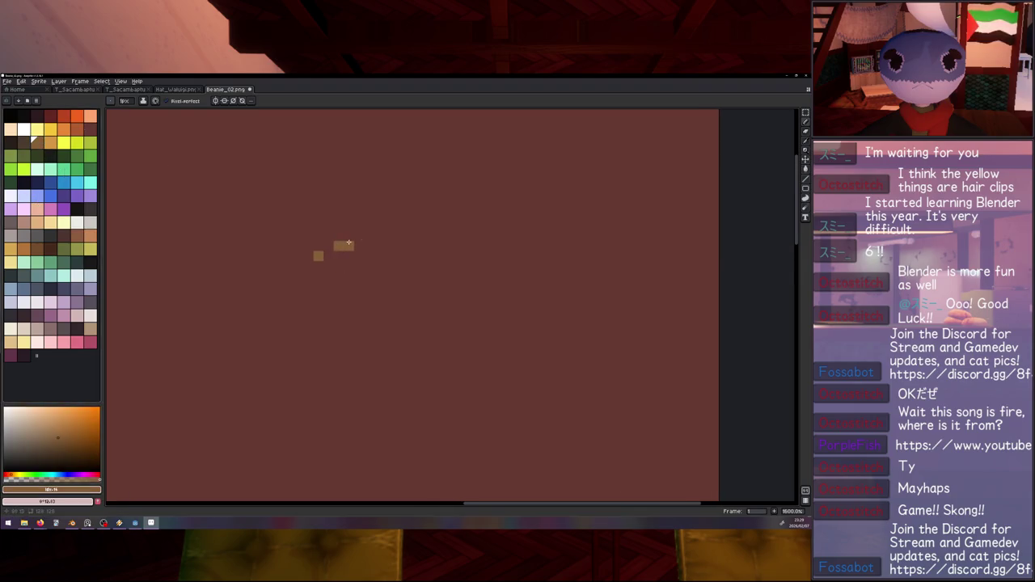
click(339, 256)
mouse_move(411, 355)
mouse_down()
mouse_move(348, 239)
mouse_move(320, 268)
mouse_move(393, 314)
mouse_up()
Extend the sketch with diagonal and vertical brown strokes and pixels in the middle
alt+click(411, 247)
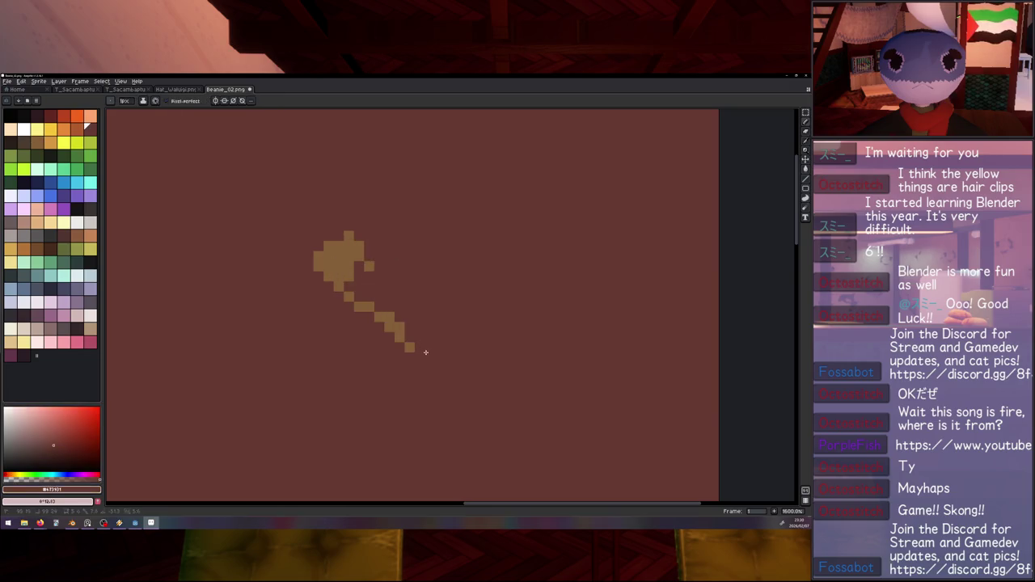
alt+click(352, 283)
drag(401, 321, 413, 328)
click(389, 306)
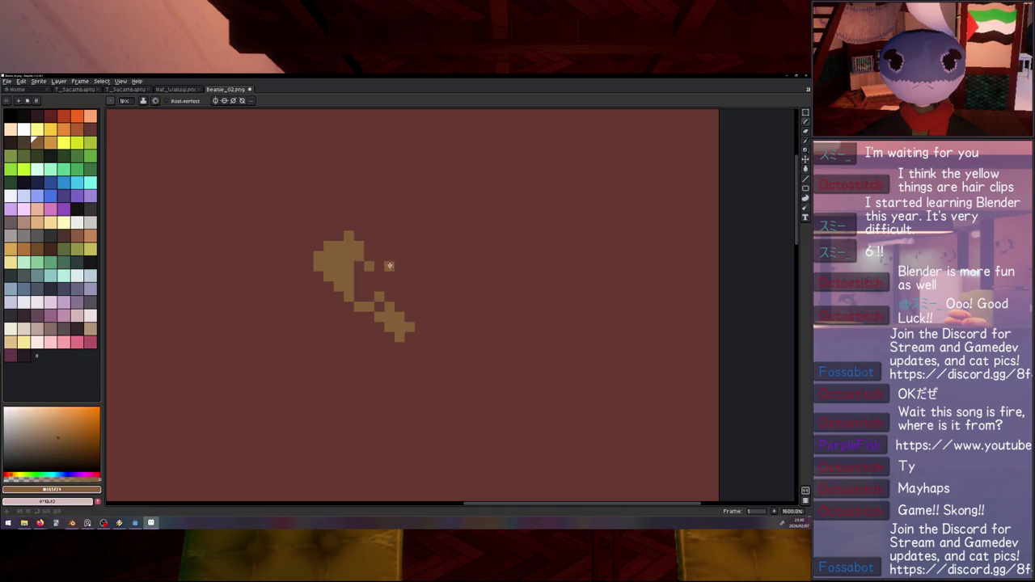
drag(549, 228, 469, 349)
middle_drag(529, 262, 449, 360)
mouse_move(412, 324)
mouse_down()
mouse_move(373, 436)
mouse_move(422, 378)
mouse_move(414, 385)
mouse_up()
drag(434, 313, 441, 342)
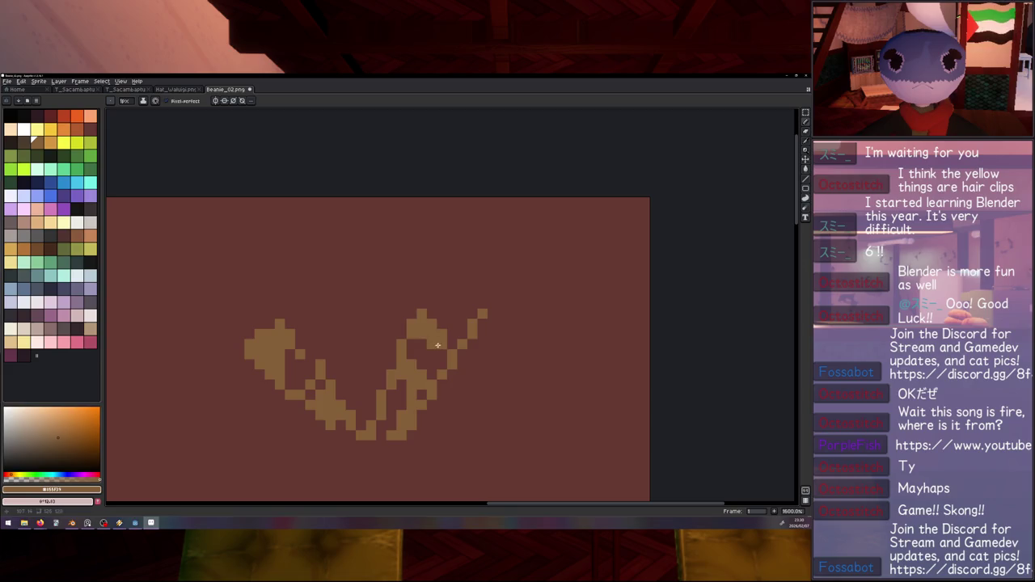
scroll(324, 272, down, 2)
drag(324, 275, 356, 340)
drag(346, 292, 387, 296)
scroll(305, 359, down, 2)
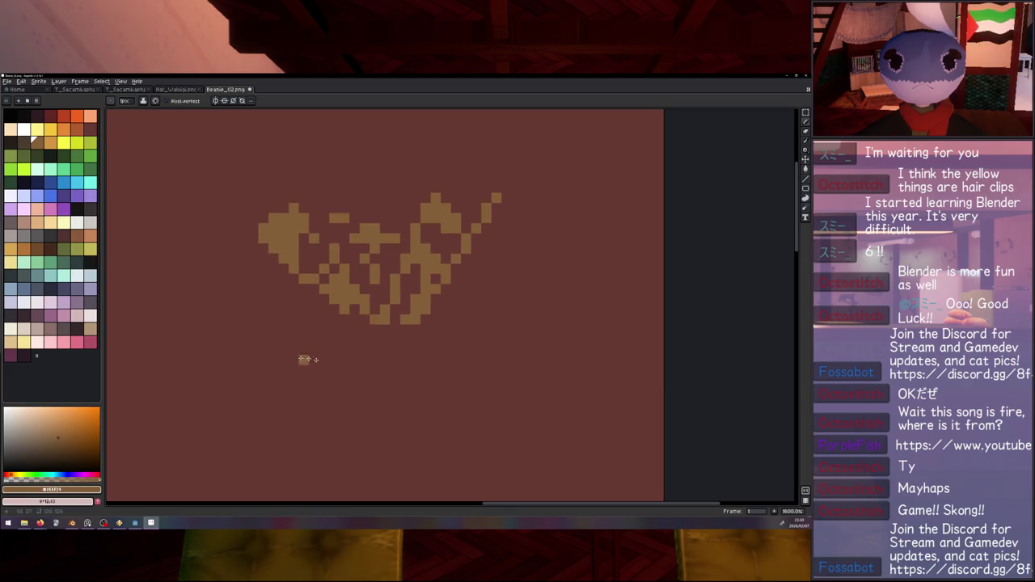
Undo the pencil strokes, leaving the tile mostly plain dark brown
key(ctrl+z)
key(ctrl+z)
key(ctrl+z)
key(ctrl+z)
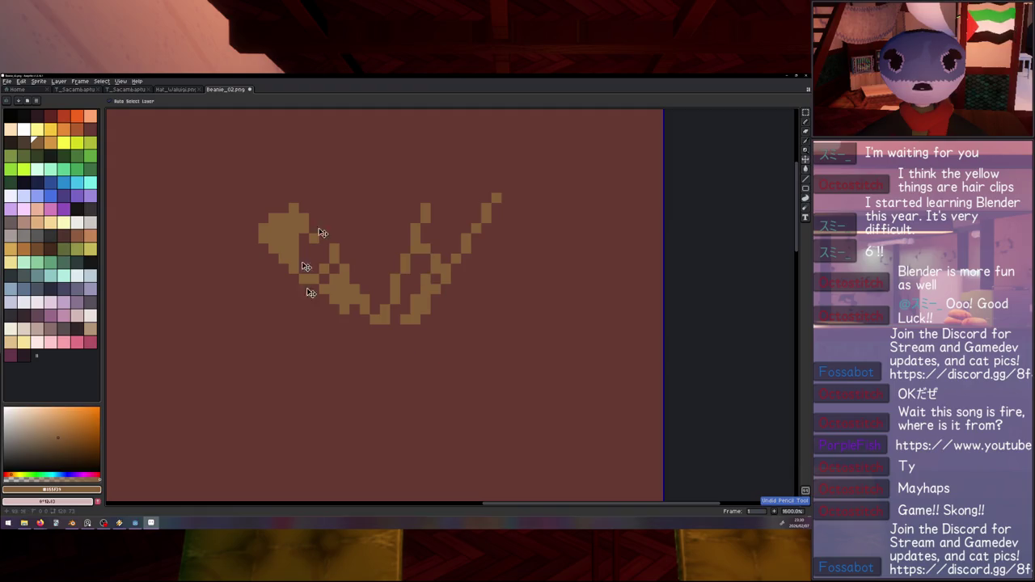
key(ctrl+z)
key(ctrl+z)
key(ctrl+z)
key(ctrl+z)
key(ctrl+z)
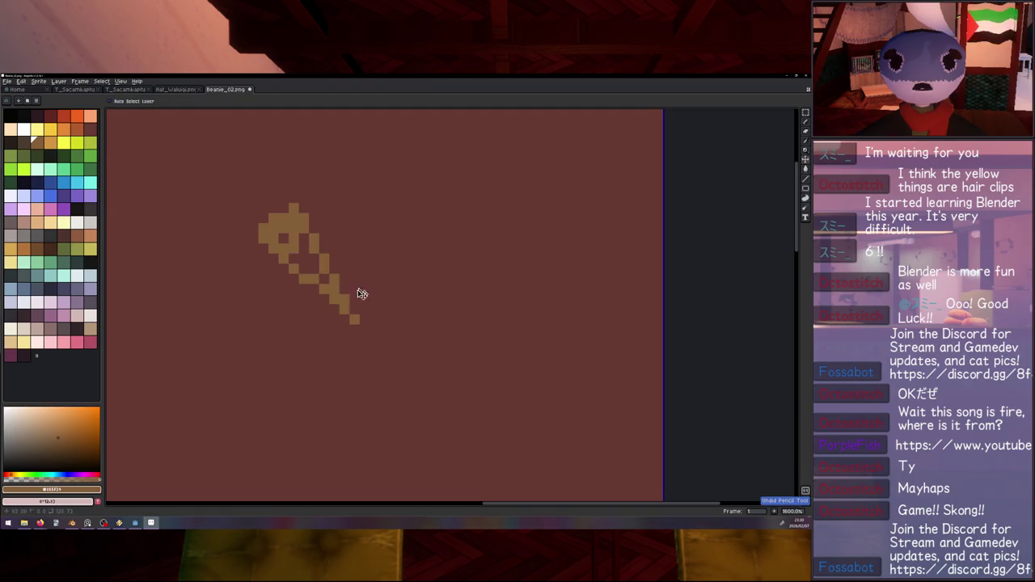
key(ctrl+z)
key(ctrl+z)
key(ctrl+z)
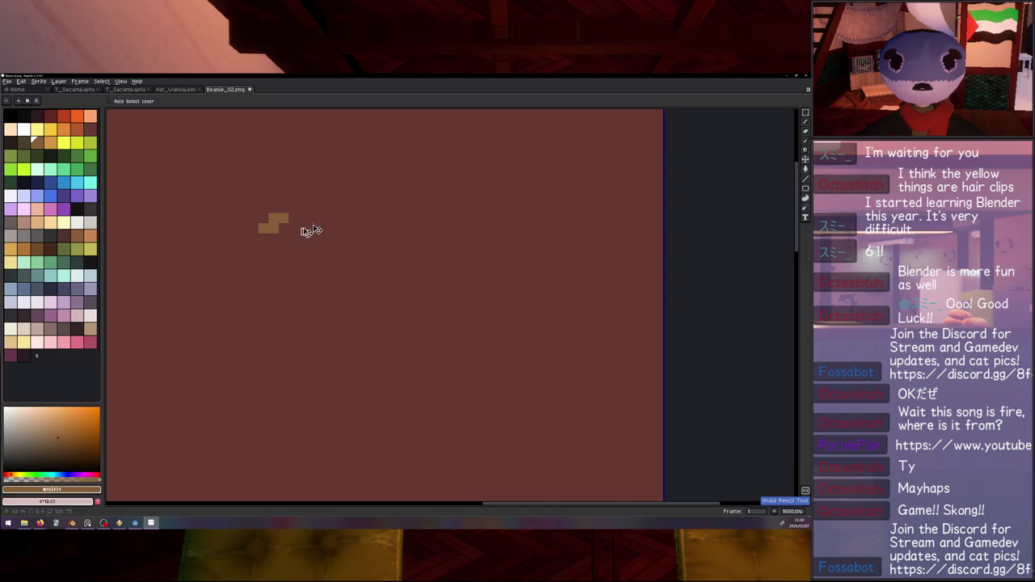
key(ctrl+z)
With Bayer 8x8 dithering, fill the right half dark brown and undo a trial gradient
click(805, 189)
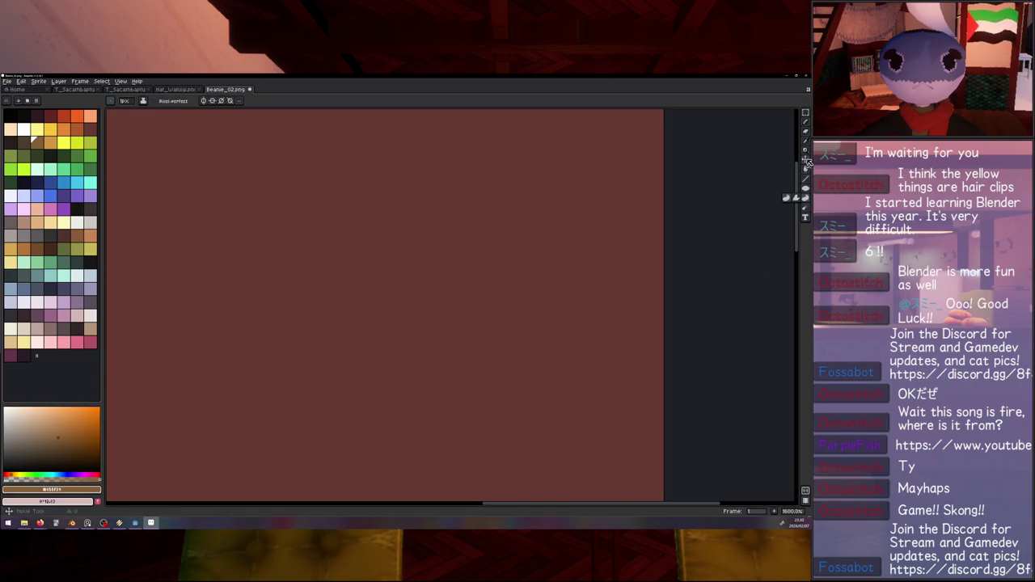
click(806, 168)
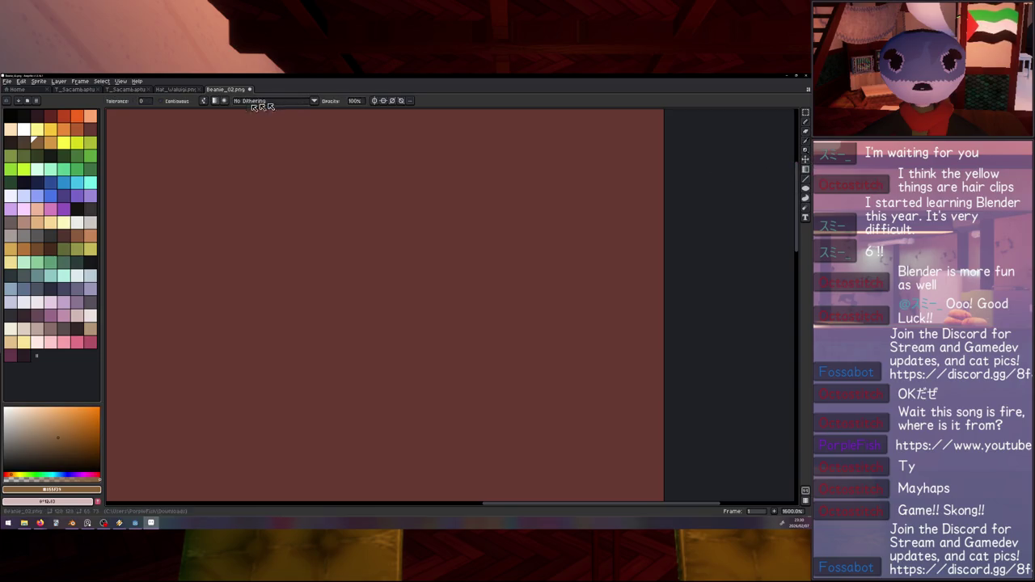
click(243, 101)
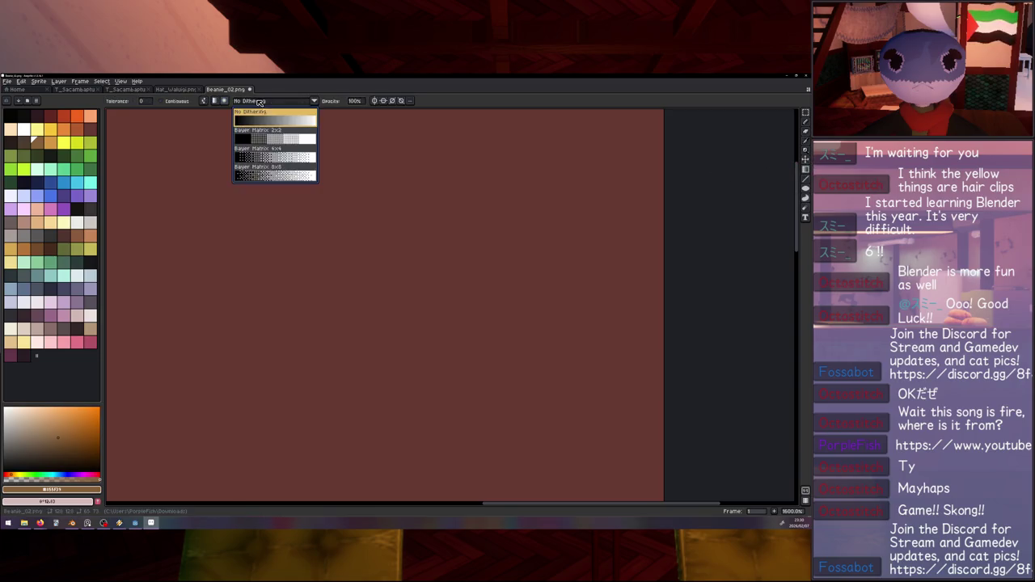
click(271, 144)
scroll(412, 333, down, 3)
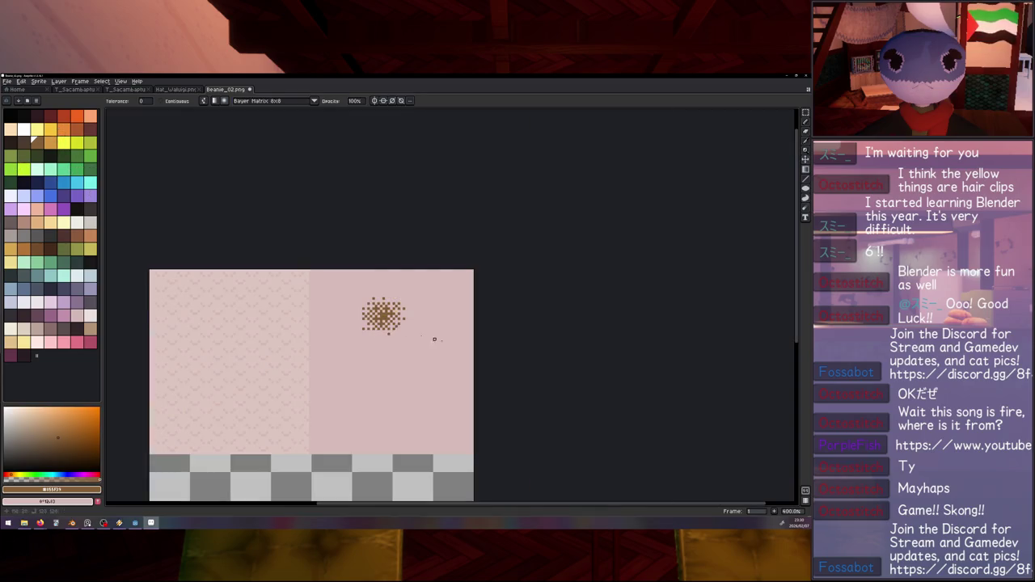
click(434, 339)
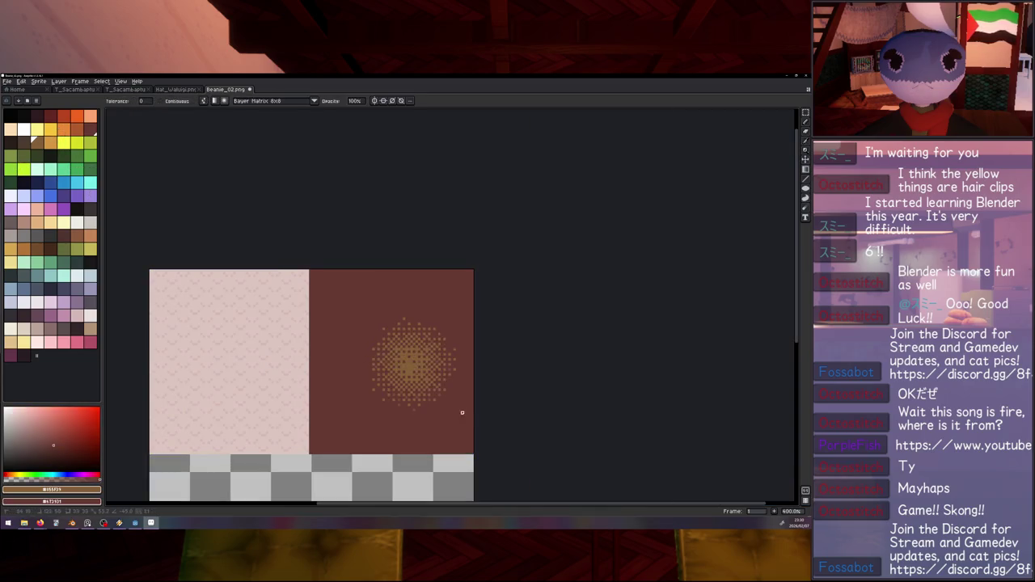
drag(462, 412, 487, 448)
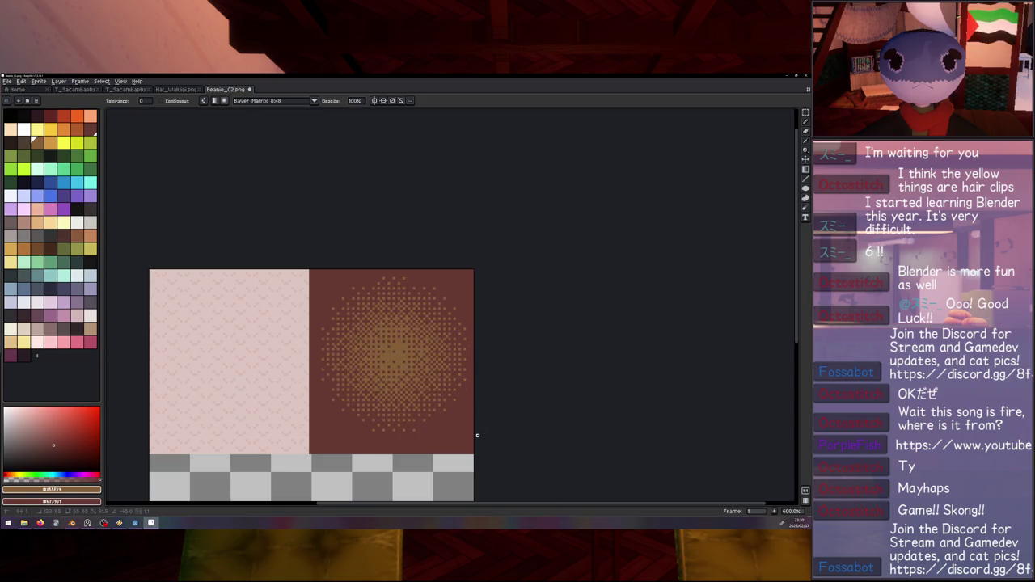
scroll(443, 321, up, 1)
key(ctrl+z)
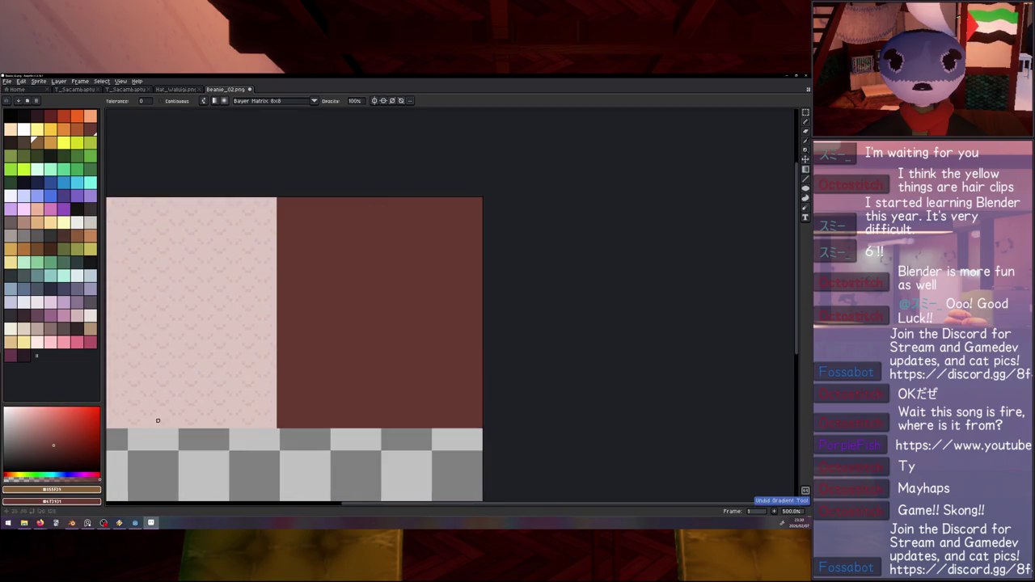
Refill the dark brown half with a lighter, muted brown
key(g)
alt+click(381, 298)
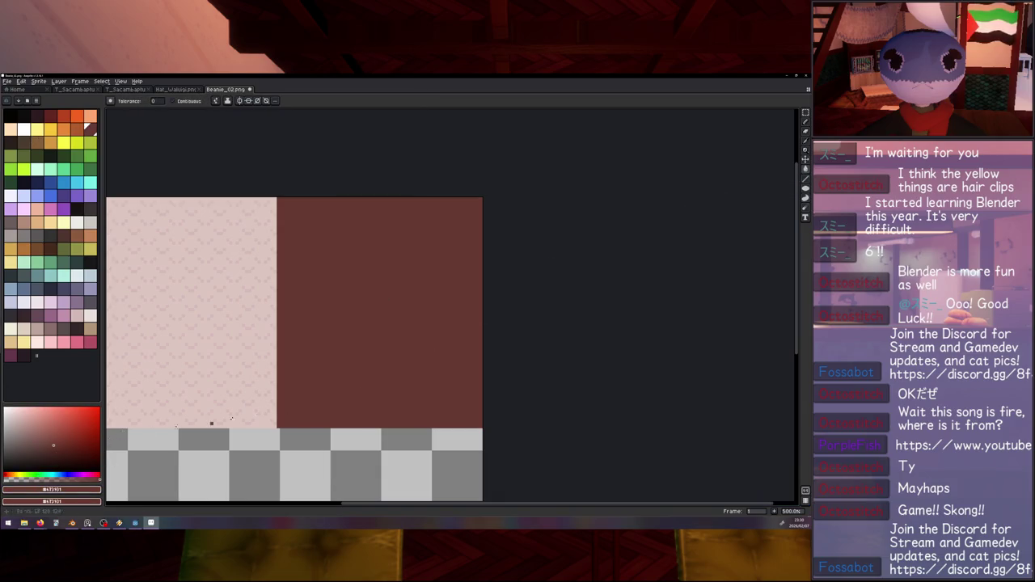
drag(22, 425, 36, 439)
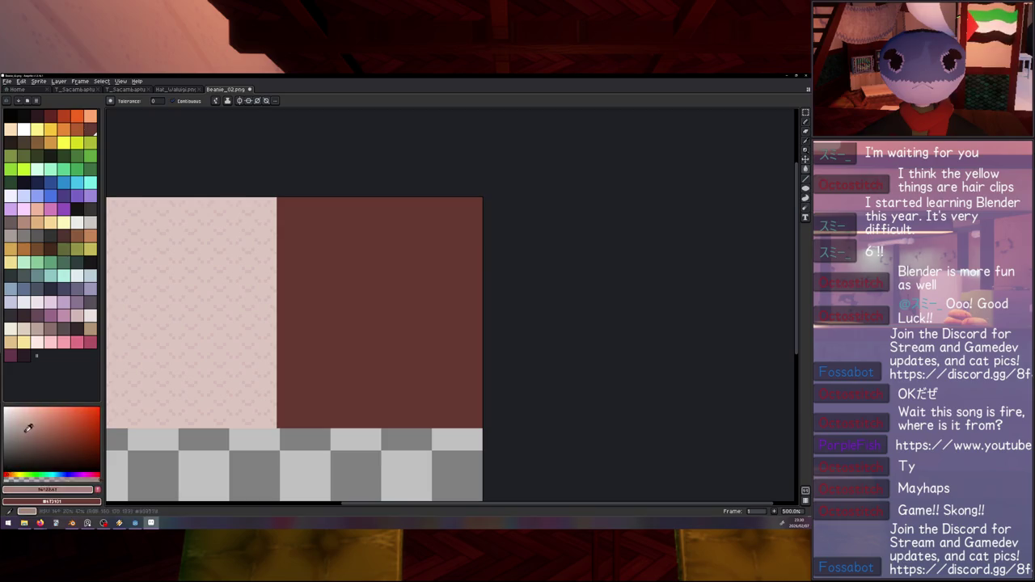
click(329, 341)
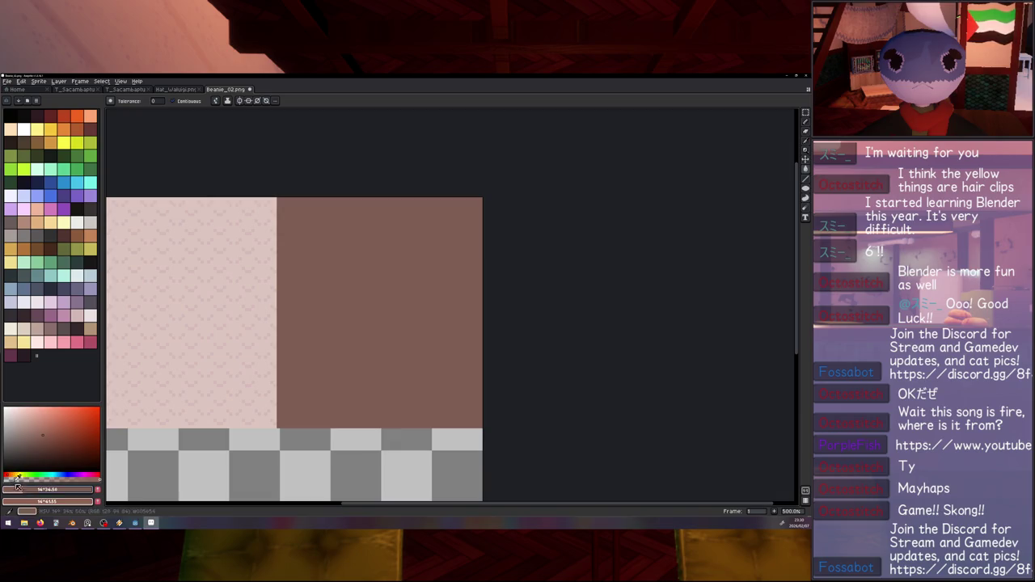
Shift the active colour toward a lighter orange-brown in the HSV picker
drag(15, 477, 15, 474)
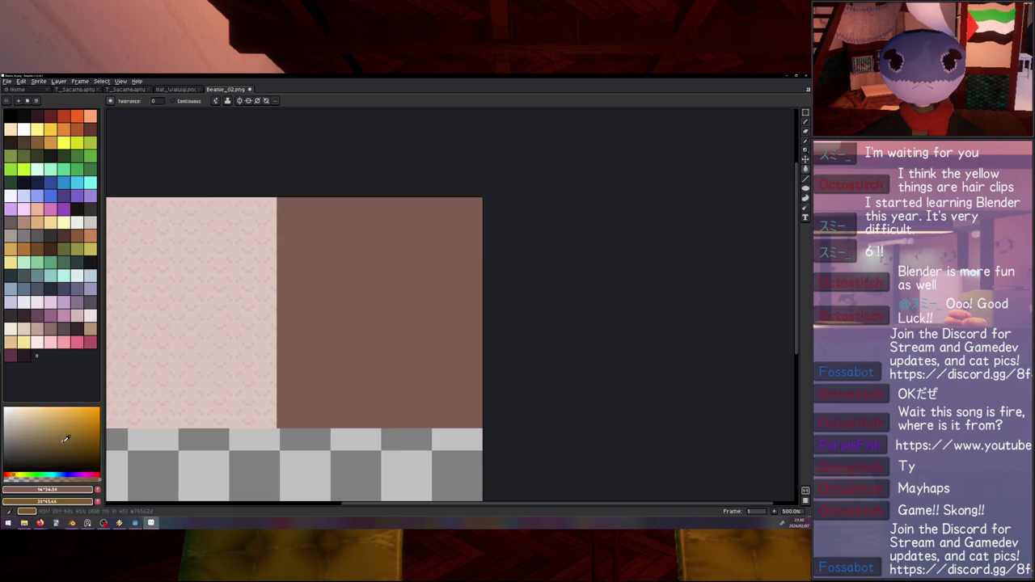
click(47, 422)
drag(49, 422, 47, 417)
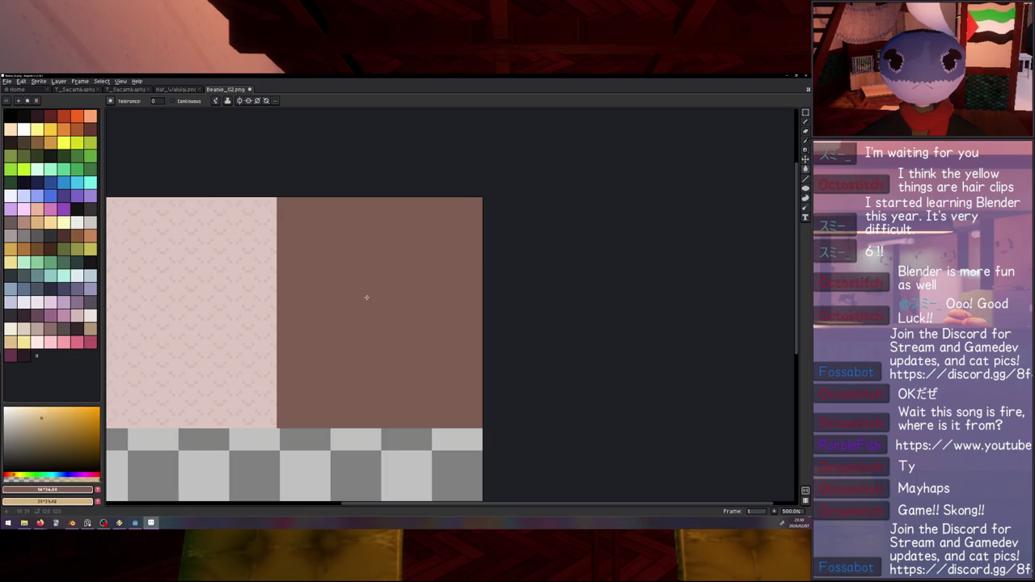
key(shift+g)
key(ctrl+z)
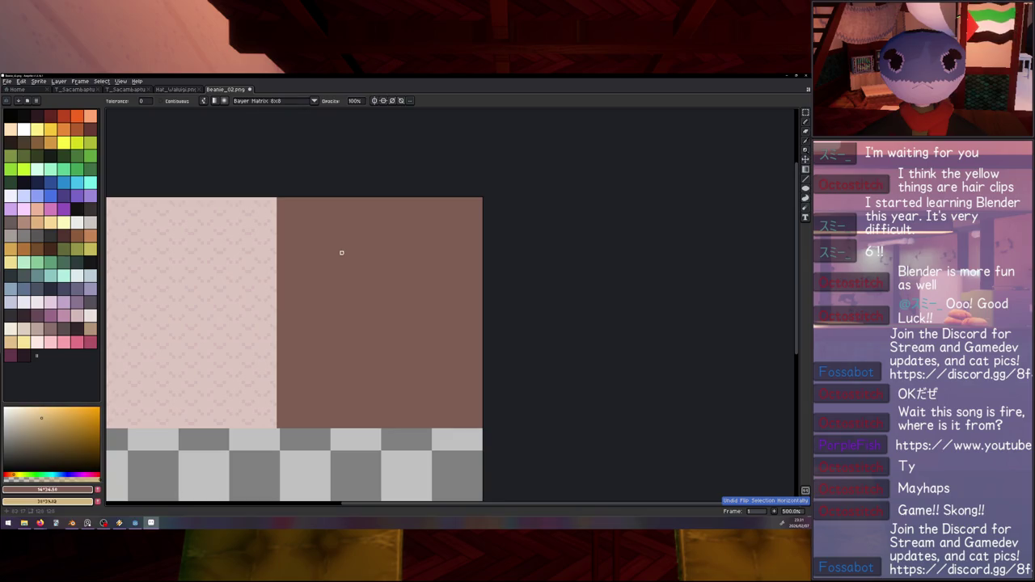
Undo a trial tan gradient and pick the tan colour from the canvas for the pencil
drag(319, 237, 429, 353)
key(ctrl+z)
alt+click(379, 293)
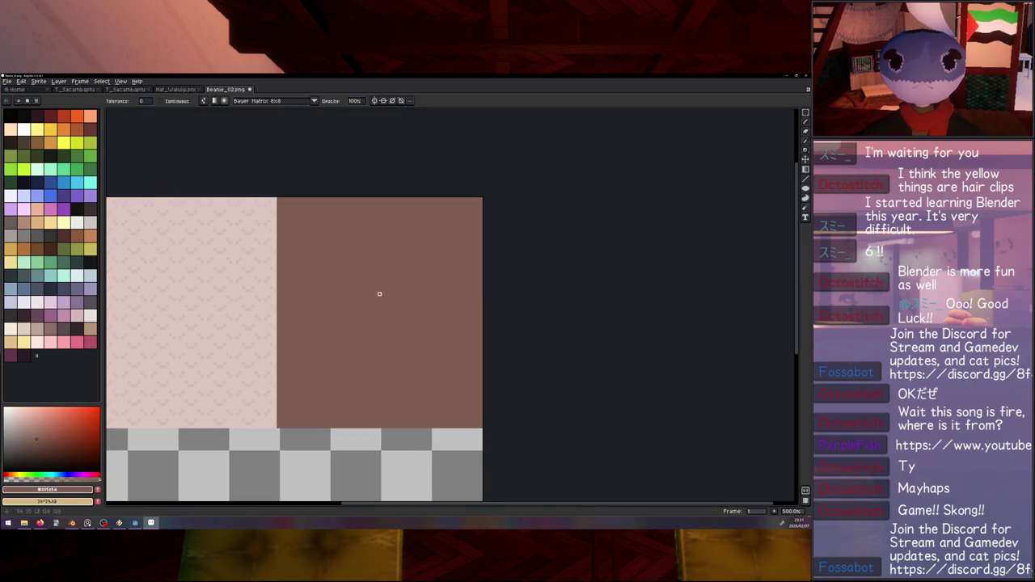
click(55, 500)
key(b)
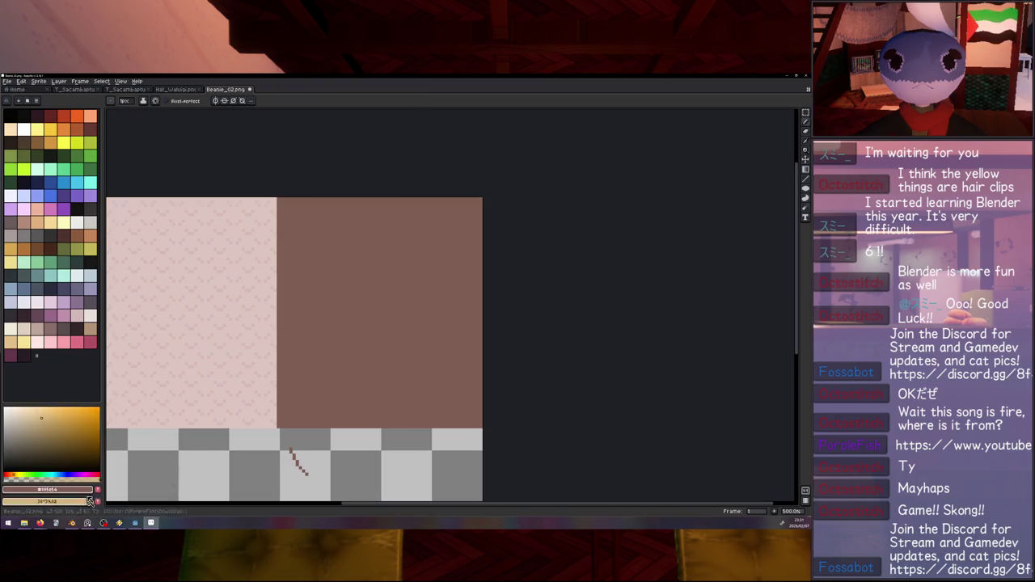
key(alt)
alt+click(307, 446)
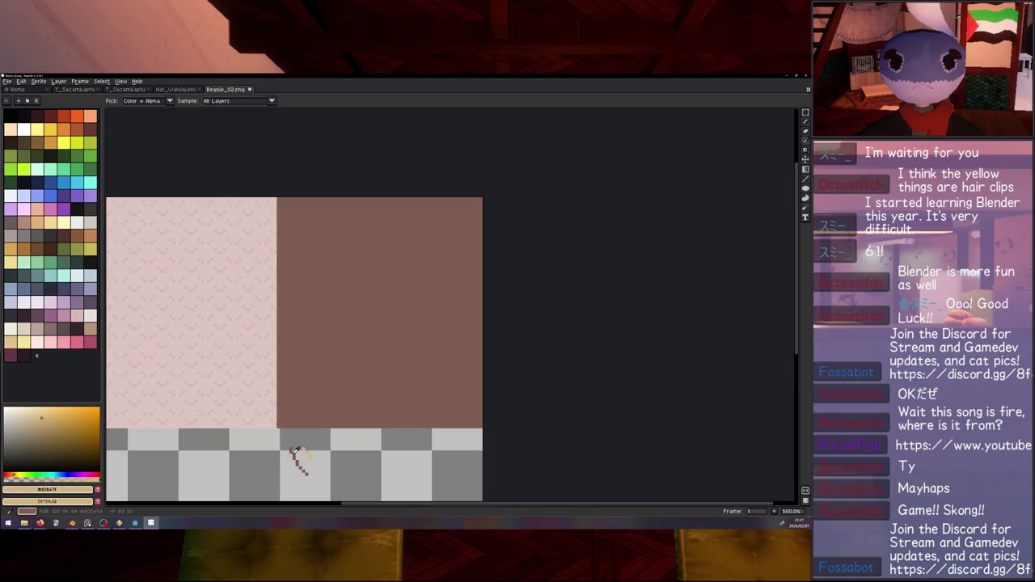
Test tan pencil strokes, then step back to the pink-left, brown-right version
drag(346, 243, 417, 323)
key(ctrl+z)
shift+click(414, 321)
key(ctrl+z)
key(ctrl+z)
key(ctrl+y)
key(ctrl+y)
key(ctrl+z)
key(ctrl+z)
key(shift+g)
key(ctrl+z)
Draw a tan dithered radial gradient on the brown half after one discarded try
drag(328, 233, 342, 250)
key(ctrl+z)
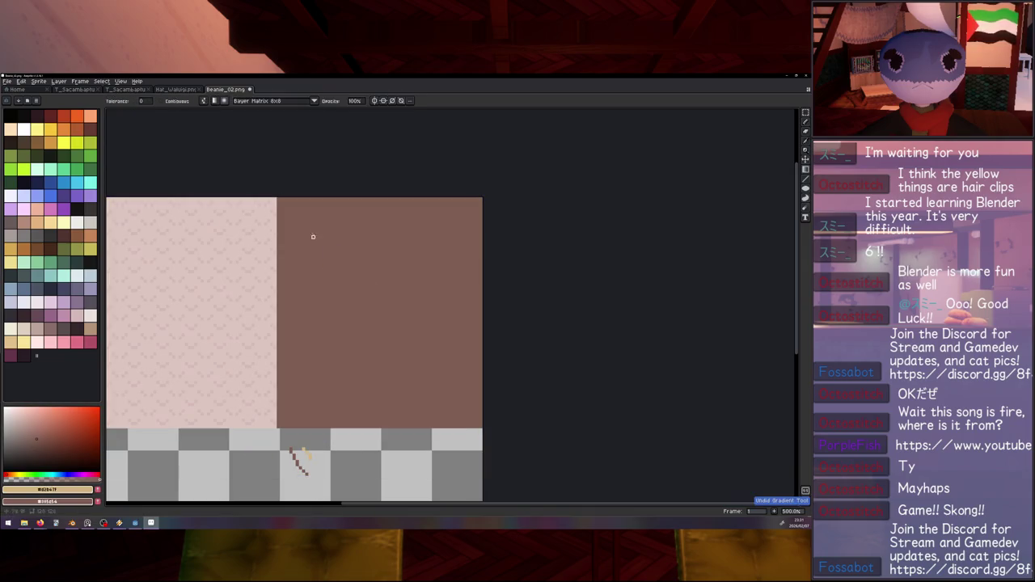
drag(381, 286, 475, 367)
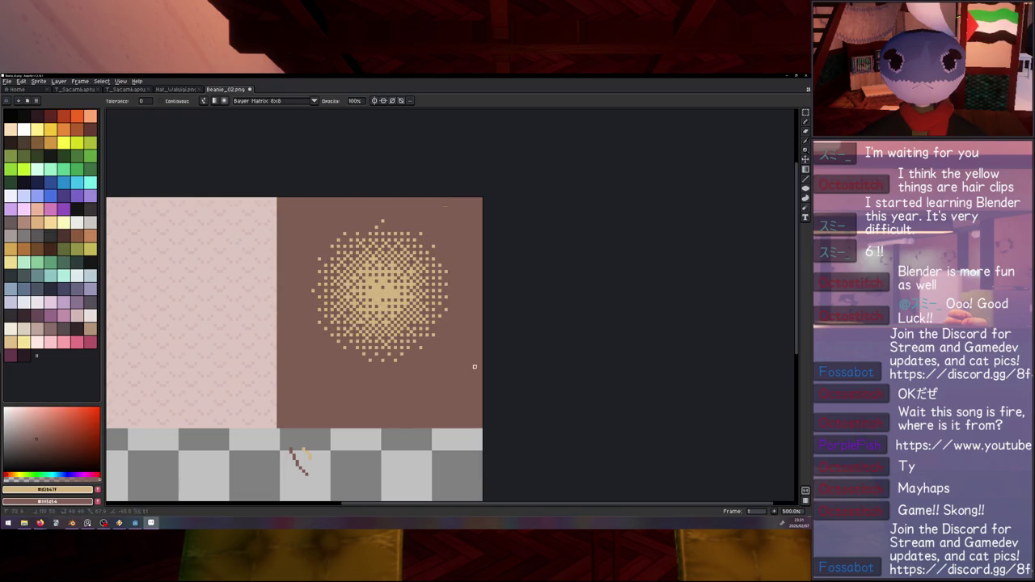
Redraw the tan glow larger, lower right, and Magic Wand-select the surrounding brown
drag(395, 306, 476, 388)
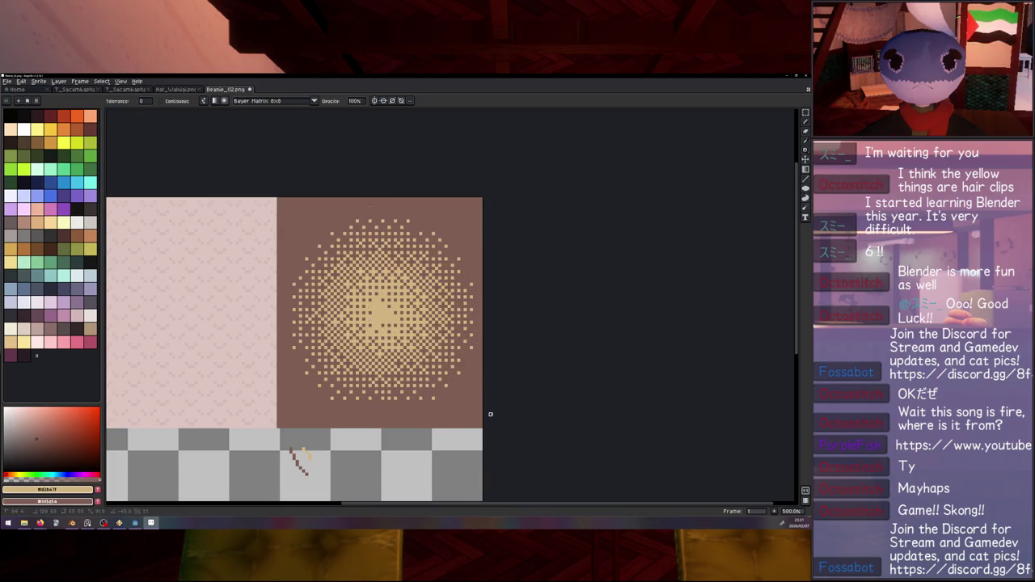
key(q)
click(467, 391)
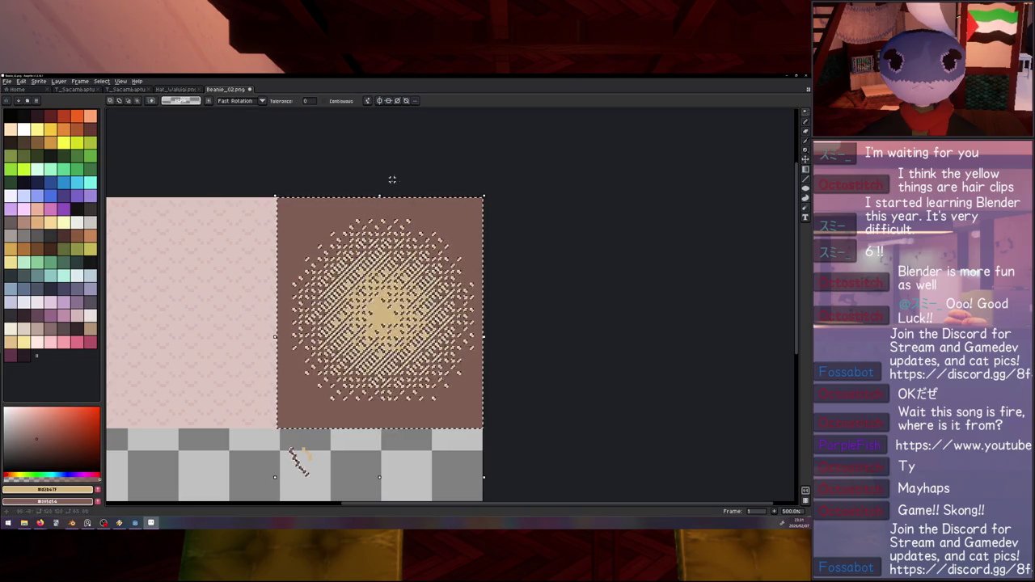
click(805, 169)
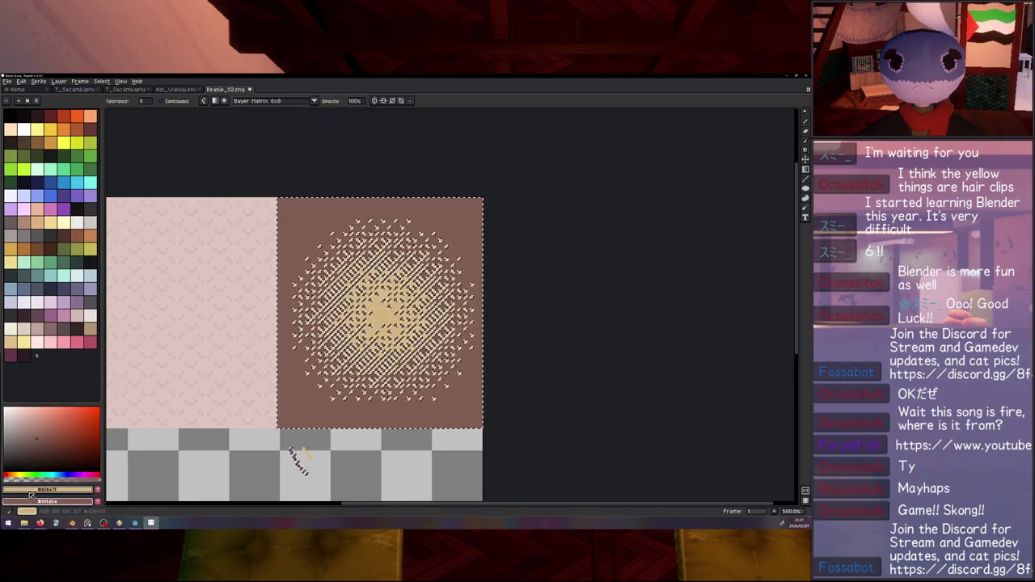
Draw pale pink dithered gradients inside the brown selection
click(36, 413)
click(39, 421)
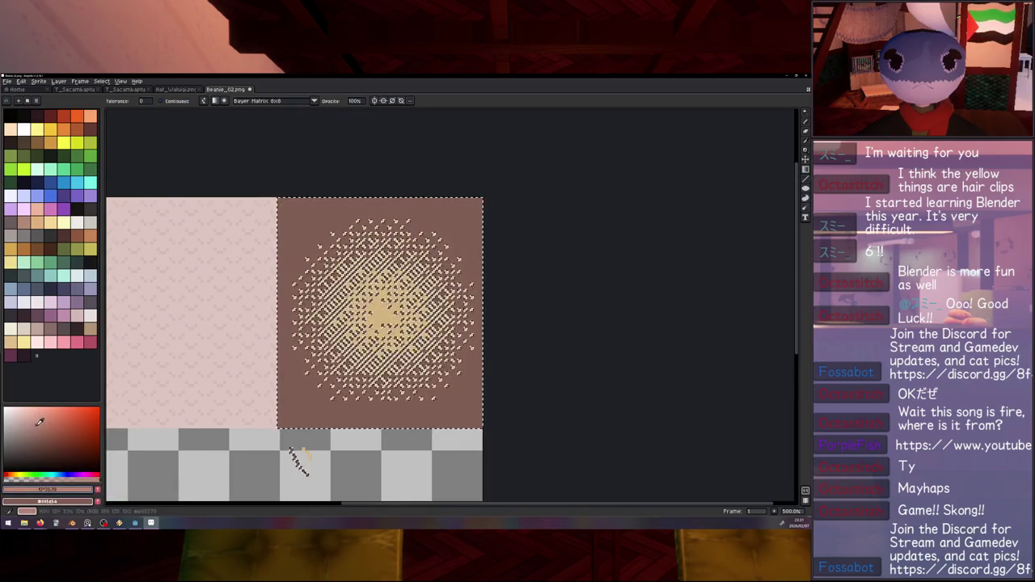
drag(380, 311, 309, 231)
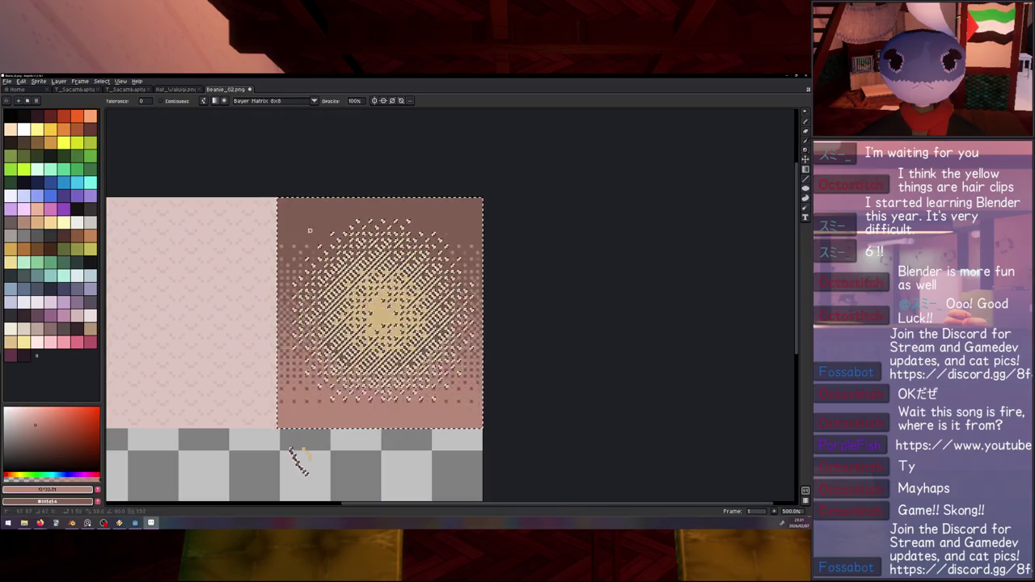
drag(313, 179, 319, 215)
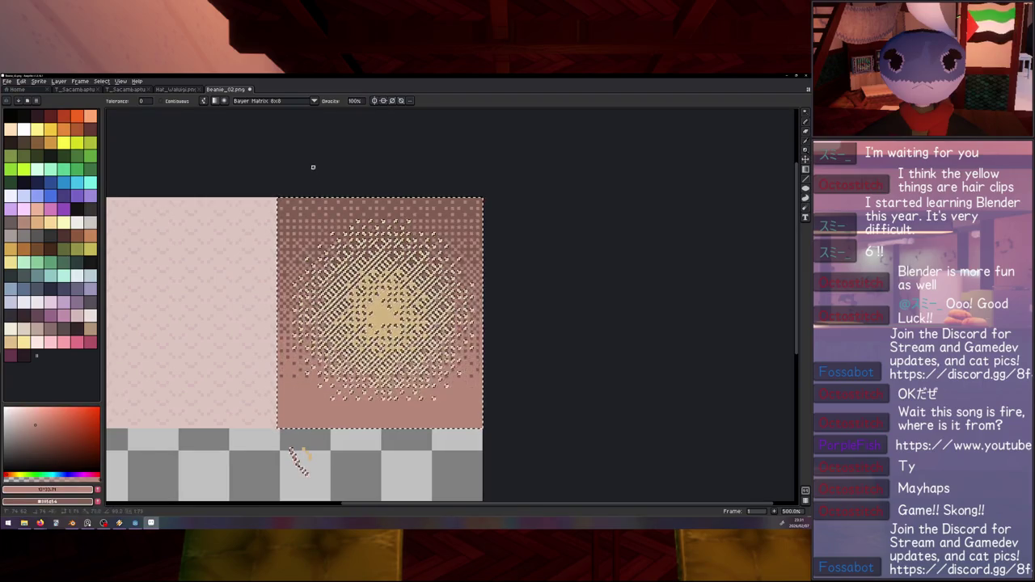
mouse_move(319, 214)
mouse_down()
mouse_move(300, 242)
mouse_move(304, 258)
mouse_up()
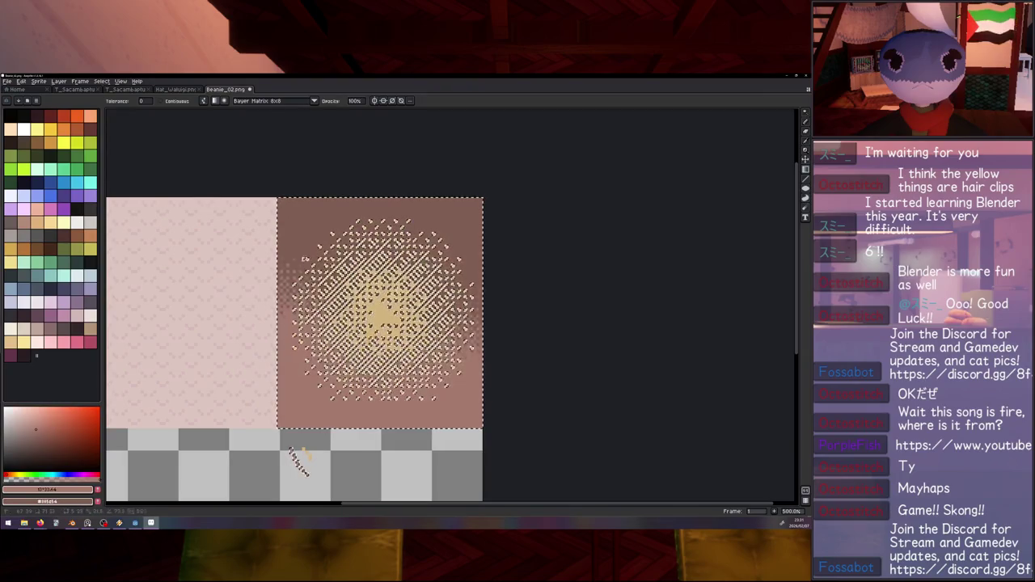
mouse_move(287, 224)
mouse_down()
mouse_move(309, 439)
mouse_move(307, 391)
mouse_move(292, 408)
mouse_up()
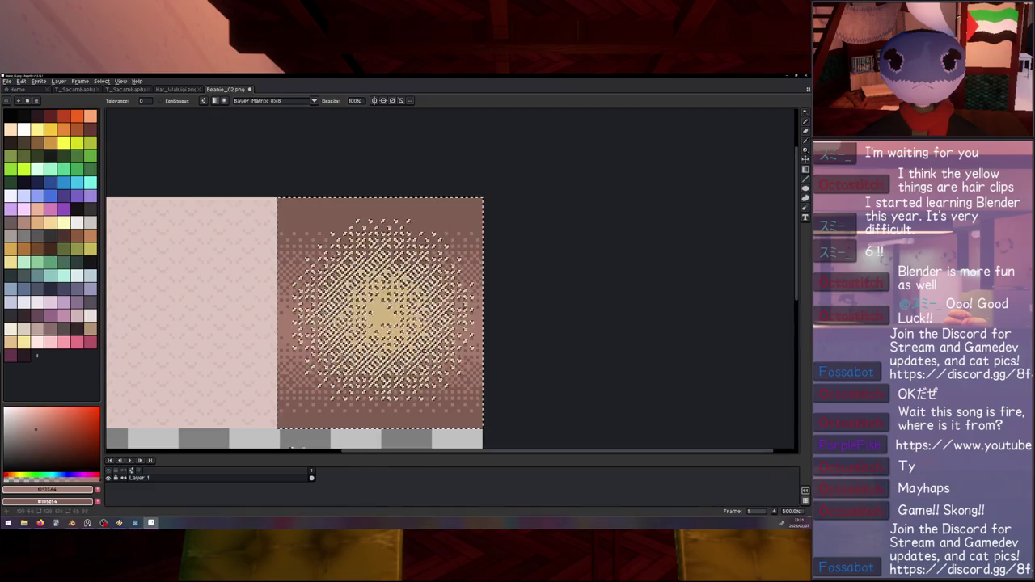
Save Beanie_02.png and return to Blender
scroll(406, 386, down, 3)
key(m)
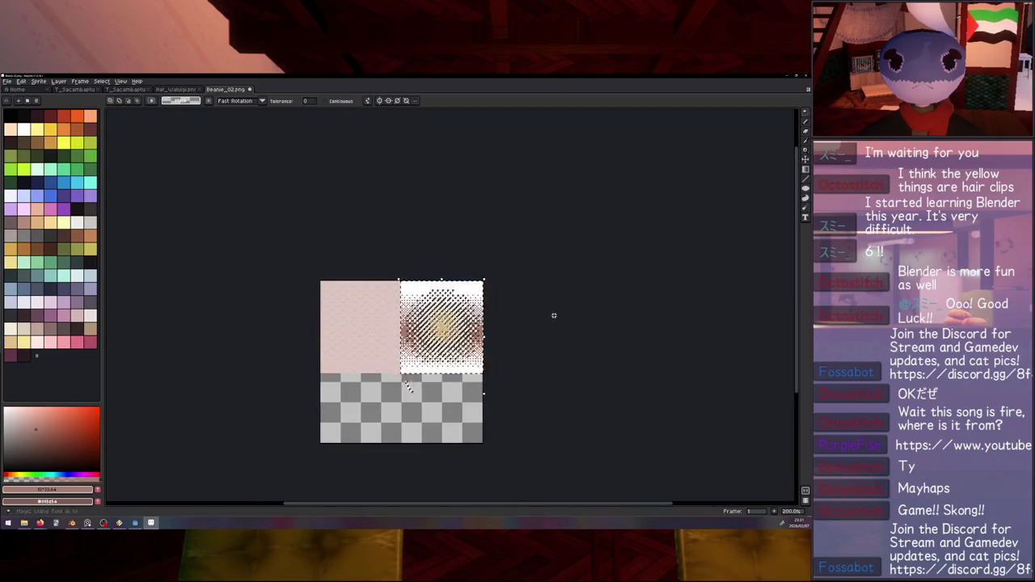
scroll(485, 325, up, 2)
key(ctrl+s)
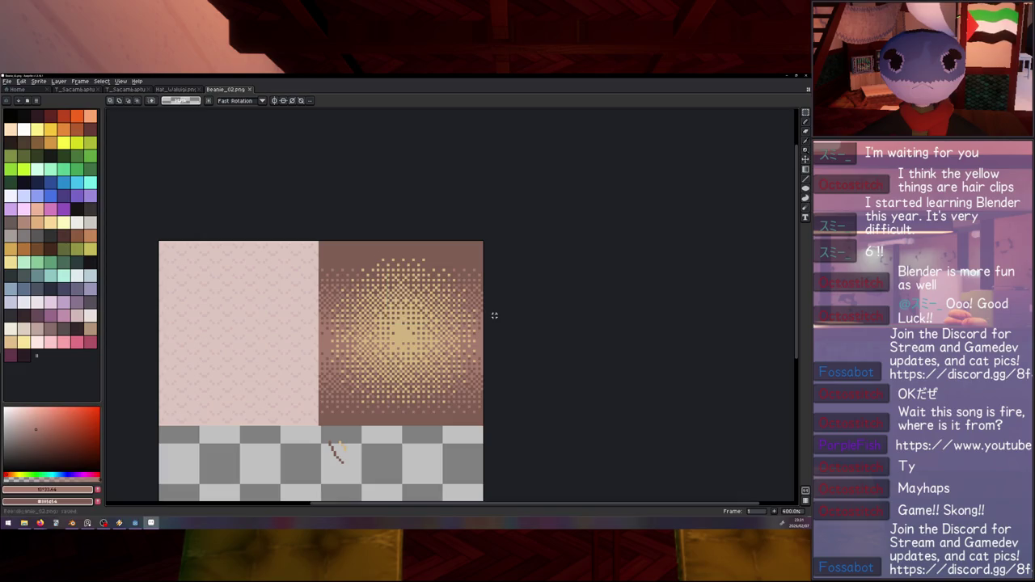
key(i)
key(alt+Tab)
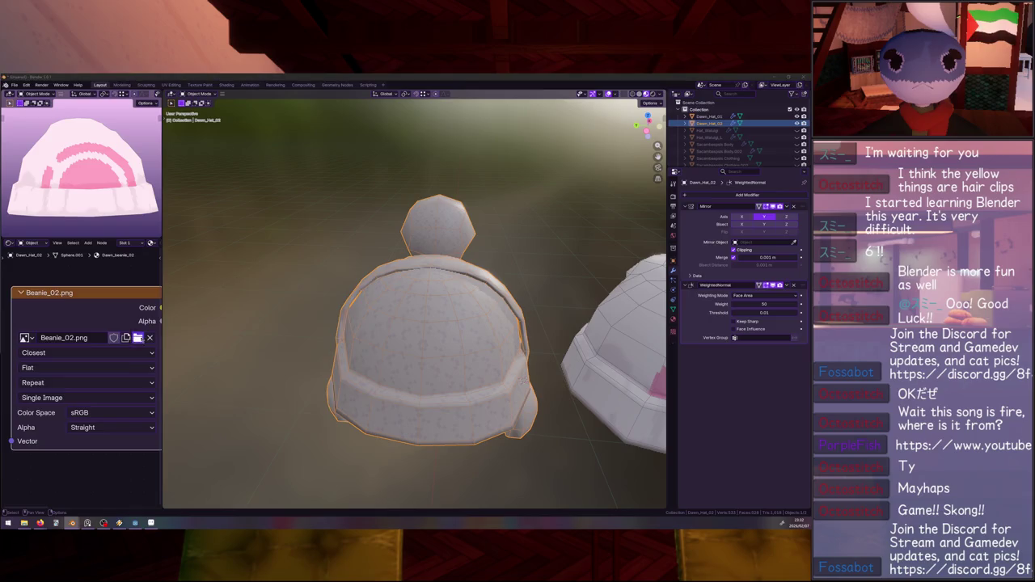
Reload the Beanie_02.png texture and enter the UV Editing workspace with the beanie selected
click(138, 338)
middle_drag(364, 324, 169, 97)
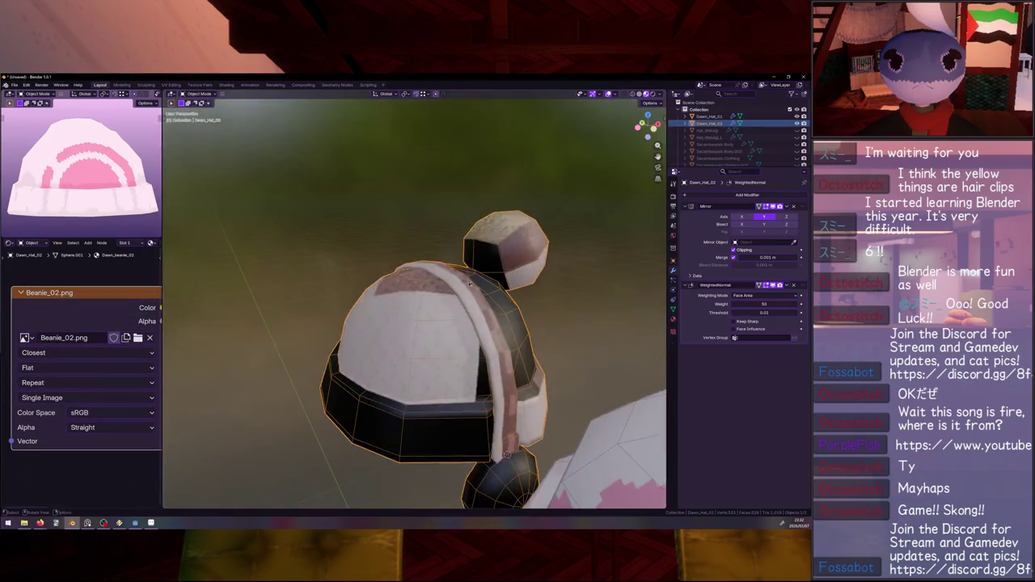
click(171, 85)
mouse_move(566, 323)
middle_down()
mouse_move(503, 297)
mouse_move(711, 310)
middle_up()
key(ctrl+l)
scroll(711, 311, down, 3)
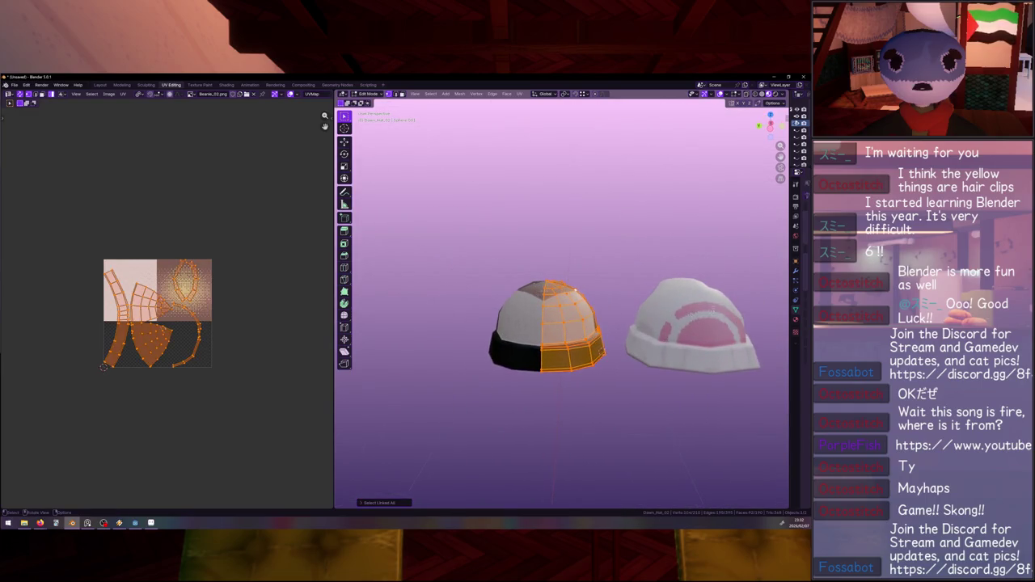
scroll(553, 331, up, 4)
scroll(553, 332, up, 2)
Select the dome's linked faces and reposition their UV islands
click(524, 342)
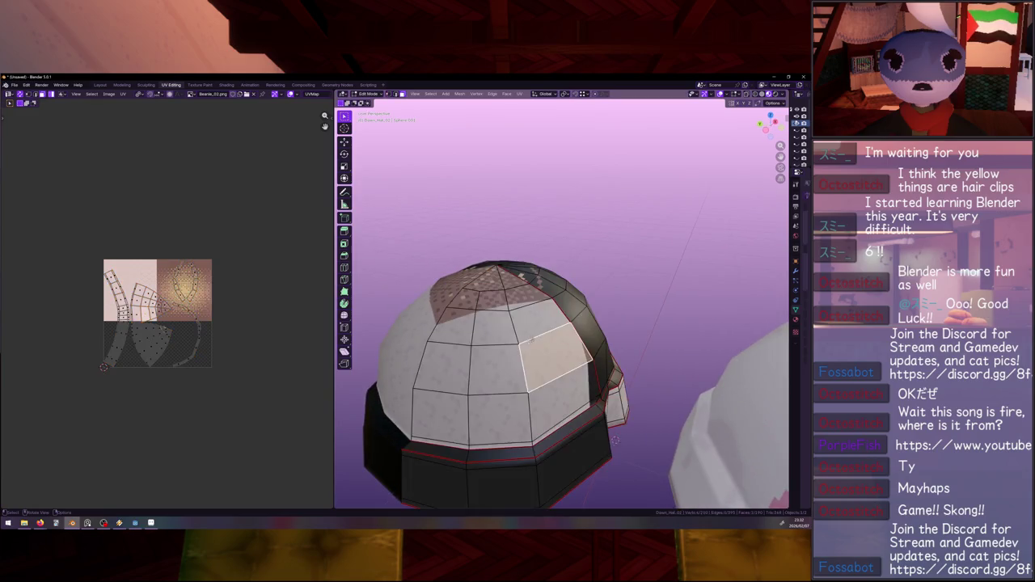
key(ctrl+l)
scroll(279, 354, up, 1)
scroll(279, 354, up, 3)
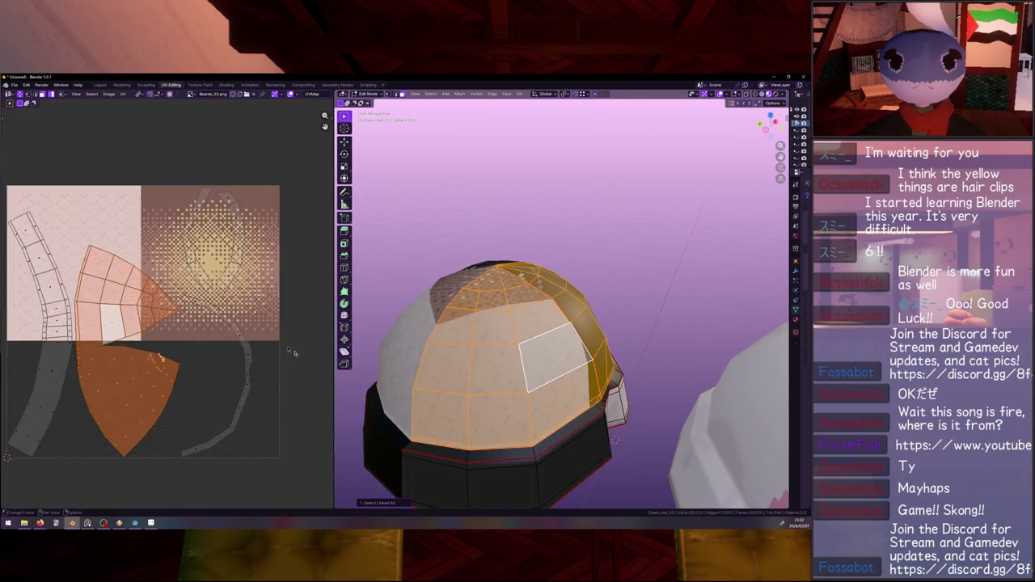
key(g)
click(201, 273)
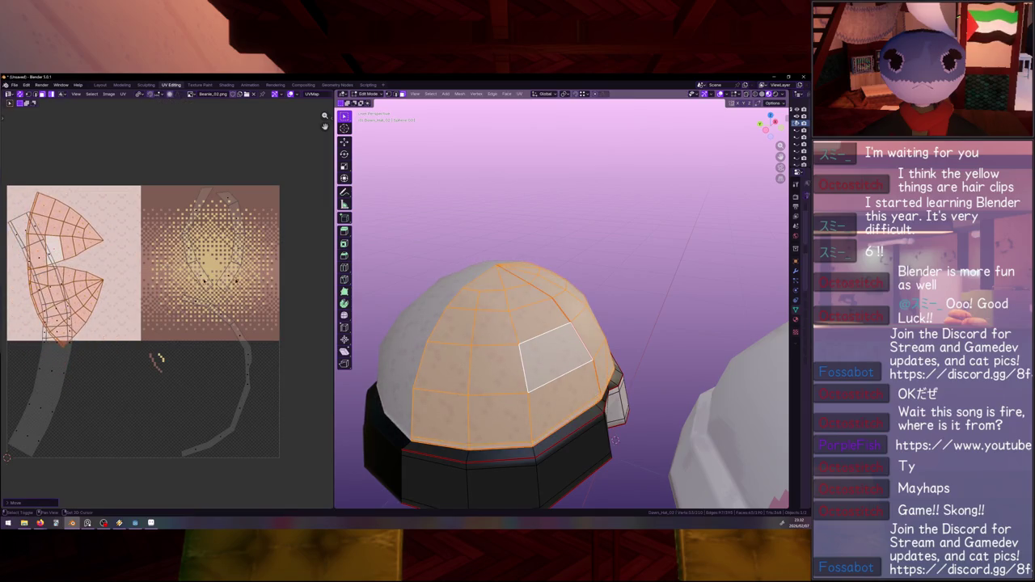
key(g)
click(138, 229)
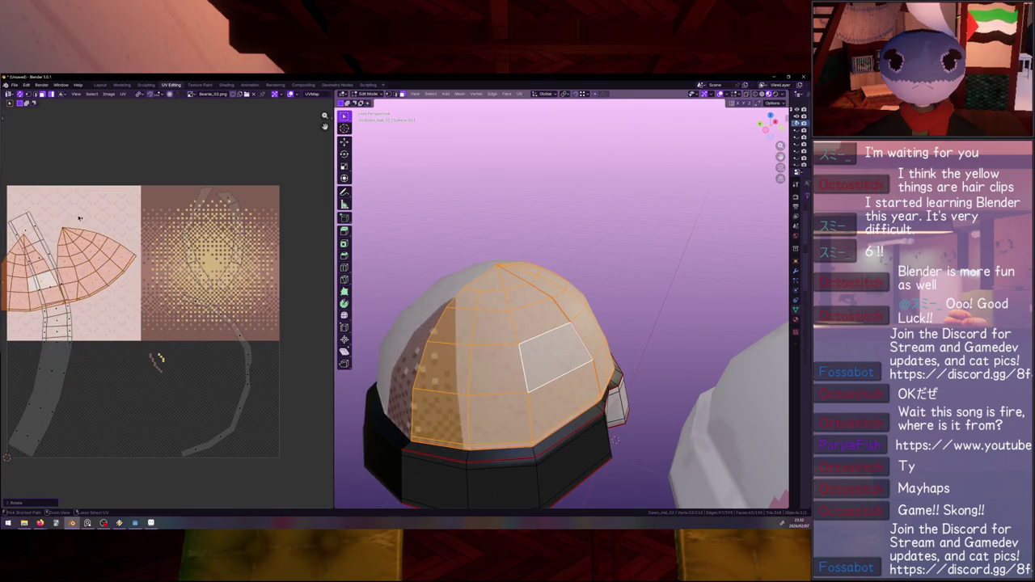
scroll(157, 358, up, 2)
scroll(176, 388, up, 2)
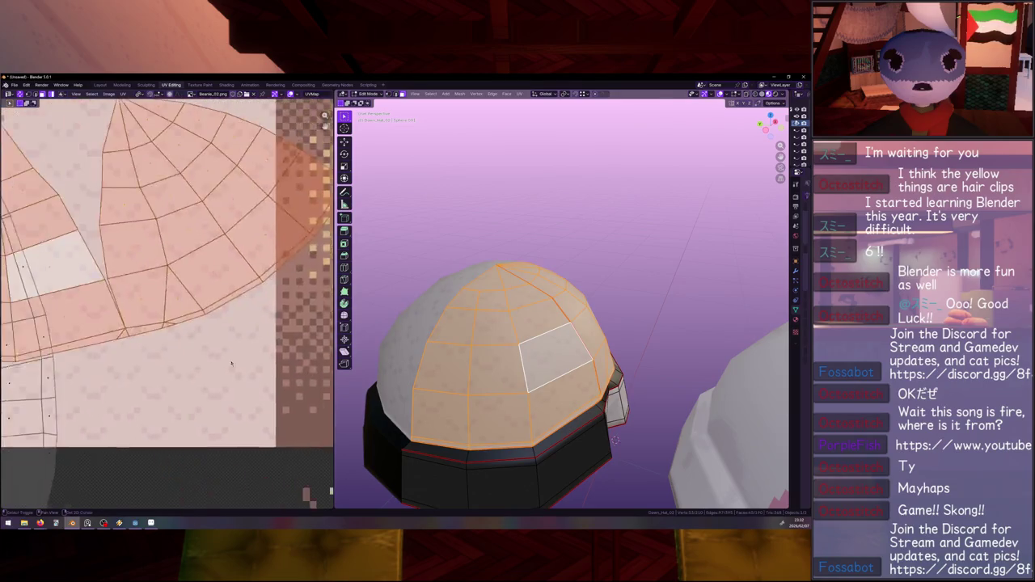
scroll(132, 340, up, 2)
click(132, 340)
Select both dome halves' linked faces and re-unwrap them
key(alt+a)
middle_drag(614, 439, 585, 353)
scroll(586, 353, up, 2)
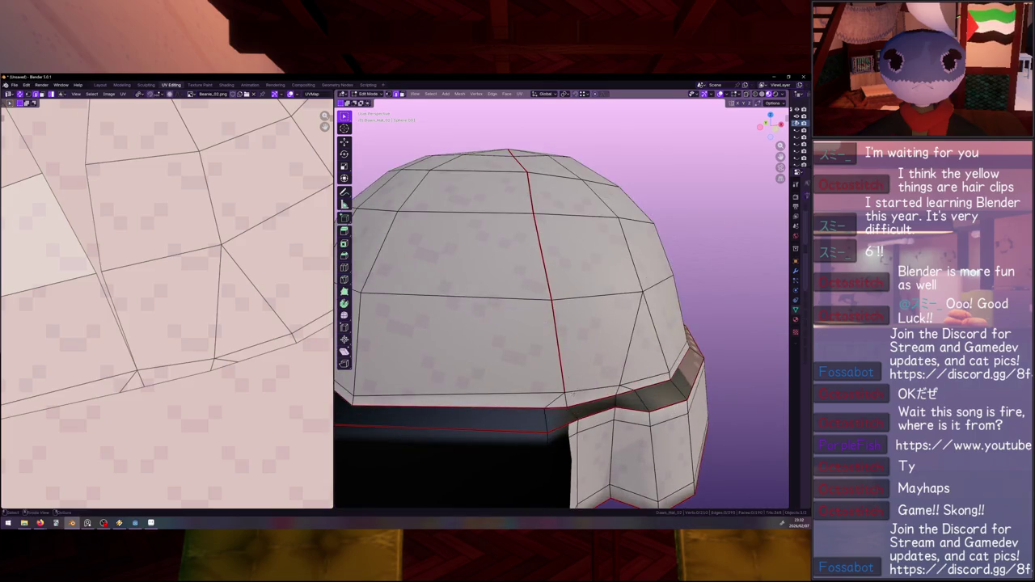
right_click(568, 401)
click(529, 330)
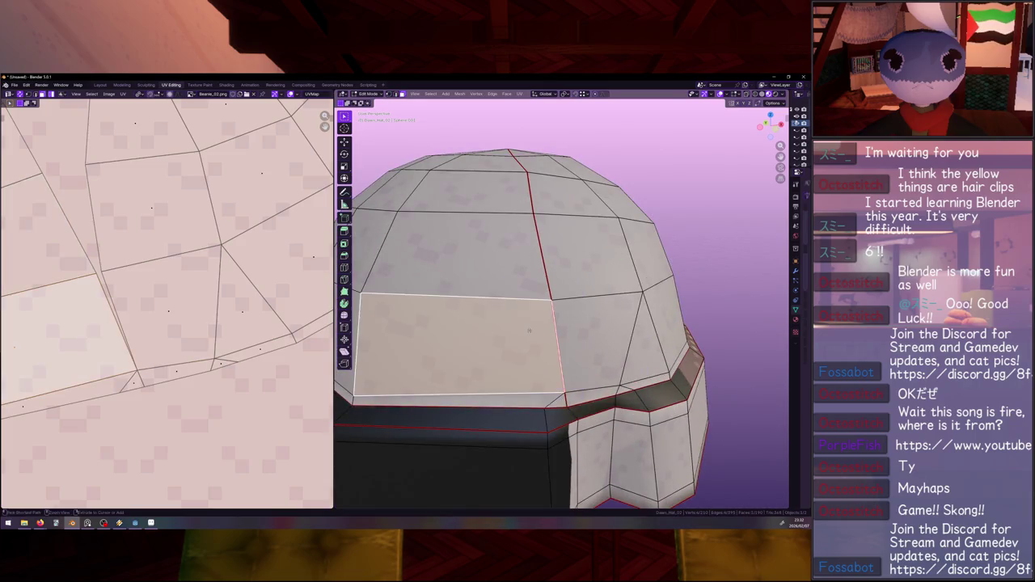
key(ctrl+l)
shift+click(564, 323)
key(ctrl+l)
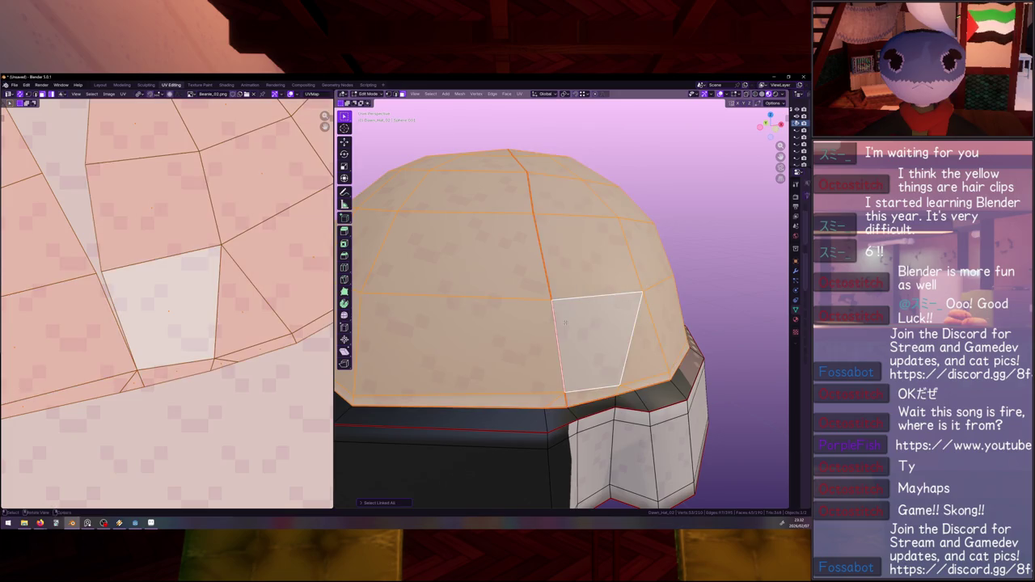
key(u)
click(565, 323)
scroll(186, 356, down, 5)
scroll(186, 356, down, 3)
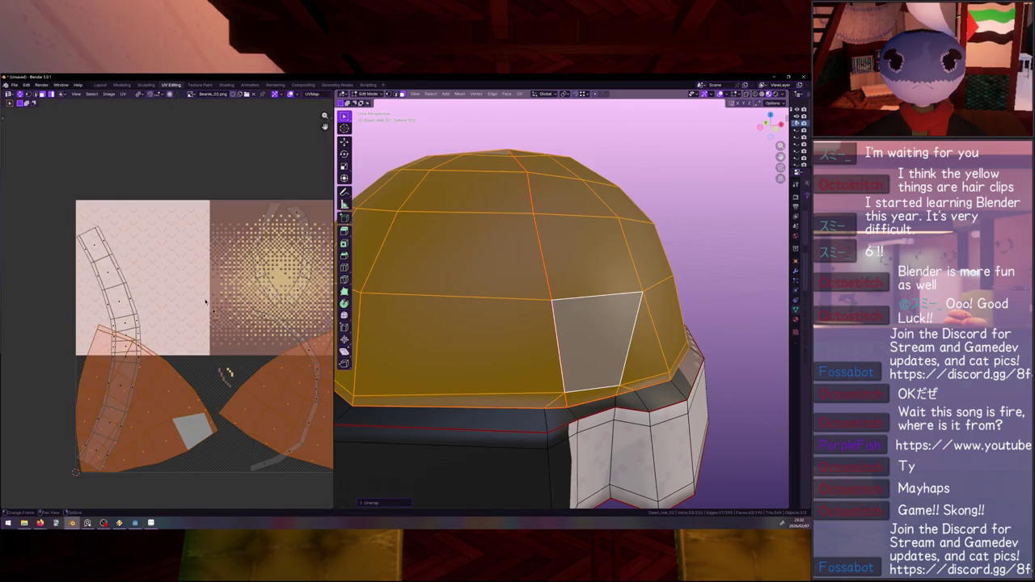
scroll(186, 359, down, 2)
Rotate, move and scale both dome islands onto the pale upper-left tile
click(185, 366)
key(r)
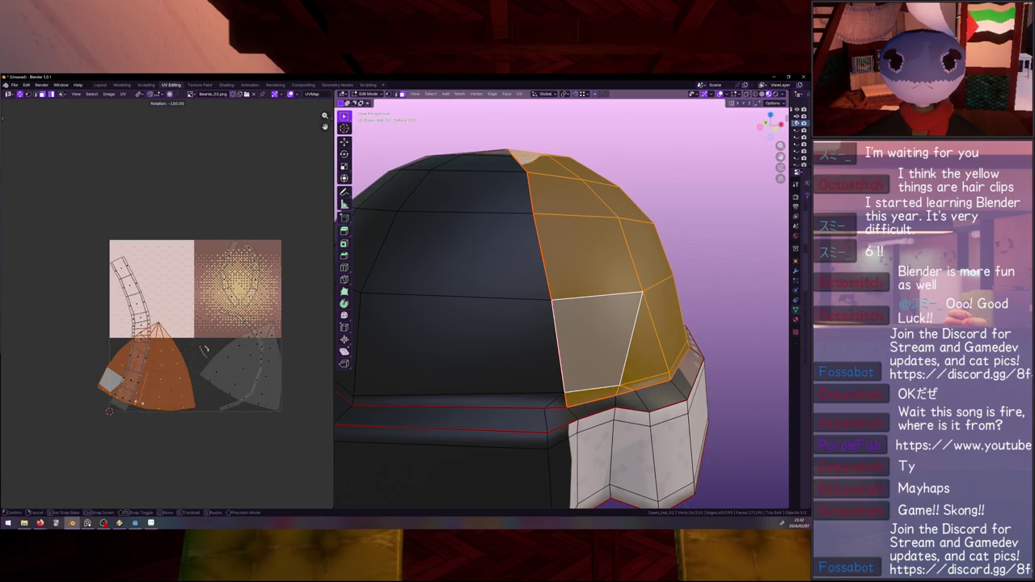
click(148, 398)
key(g)
click(178, 340)
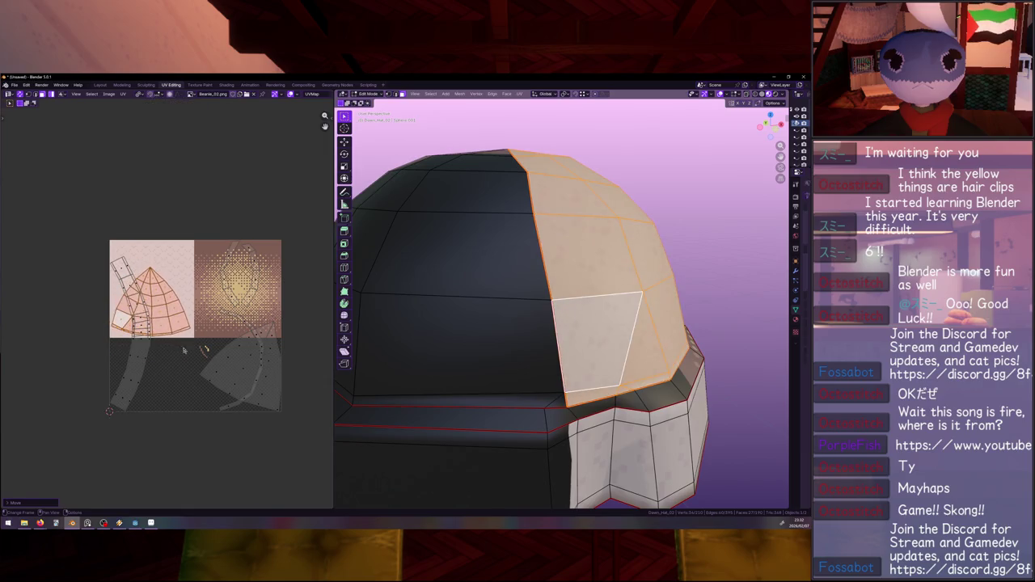
click(244, 379)
key(r)
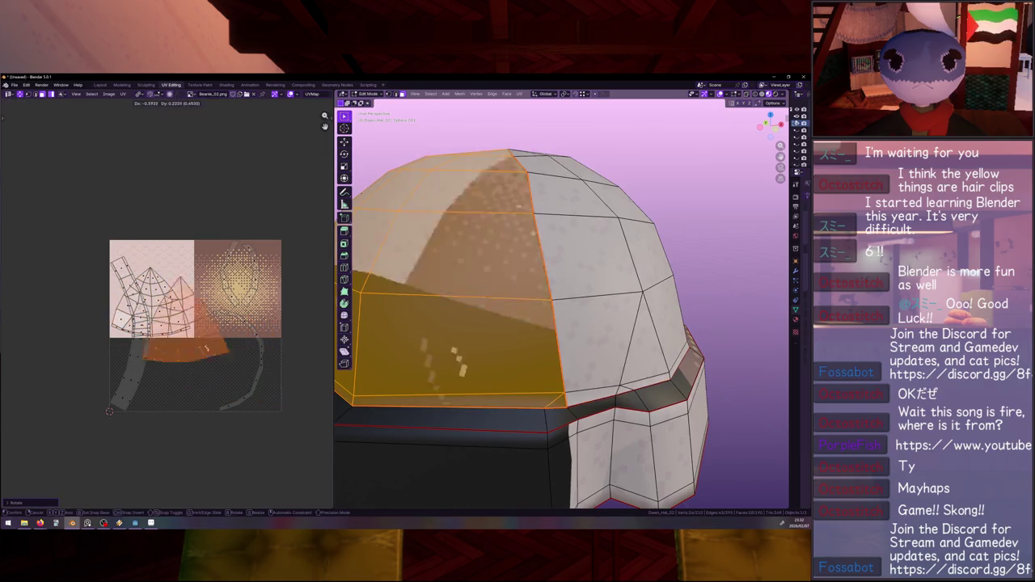
click(205, 349)
key(s)
click(205, 349)
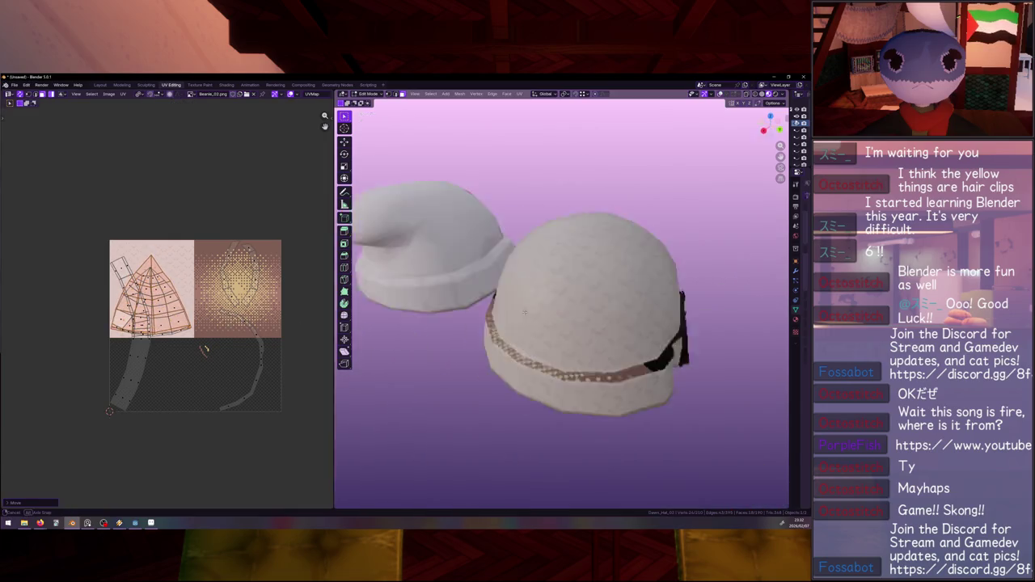
middle_drag(525, 311, 380, 327)
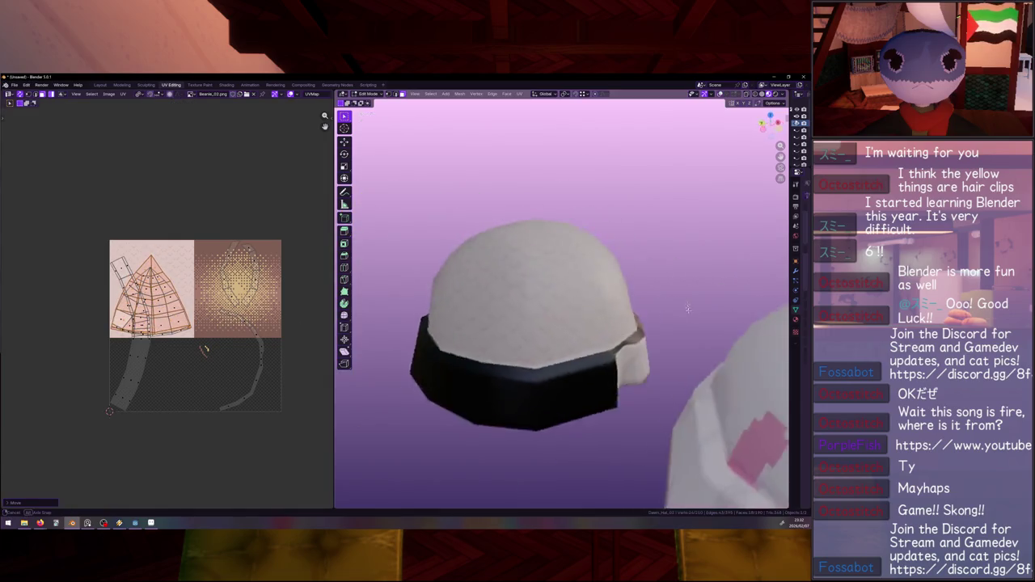
scroll(384, 356, up, 2)
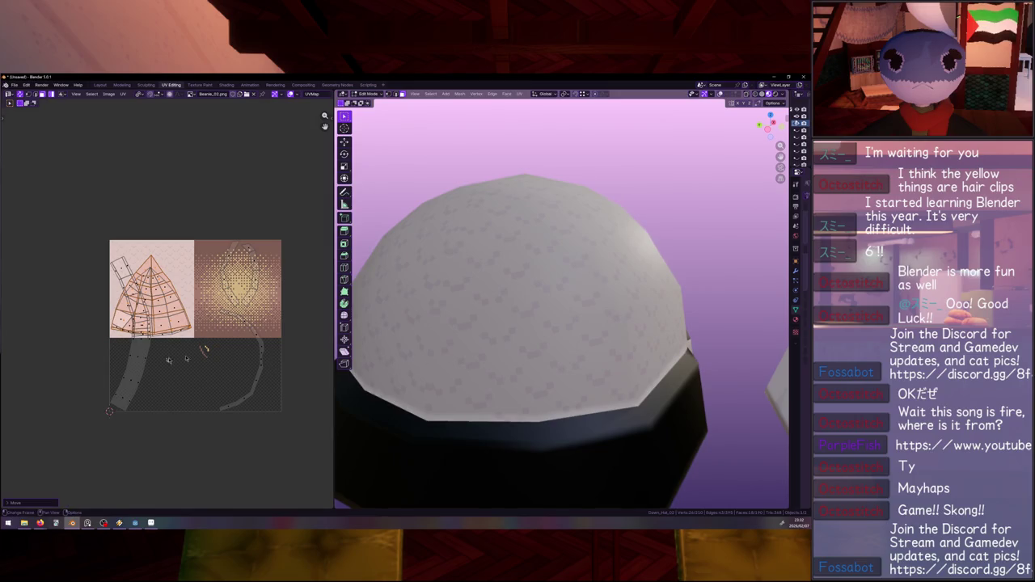
Rotate, shrink and move both band UV strips onto the pale tile
click(154, 361)
key(r)
key(Return)
key(s)
key(Return)
key(r)
key(Return)
click(257, 377)
key(r)
key(Return)
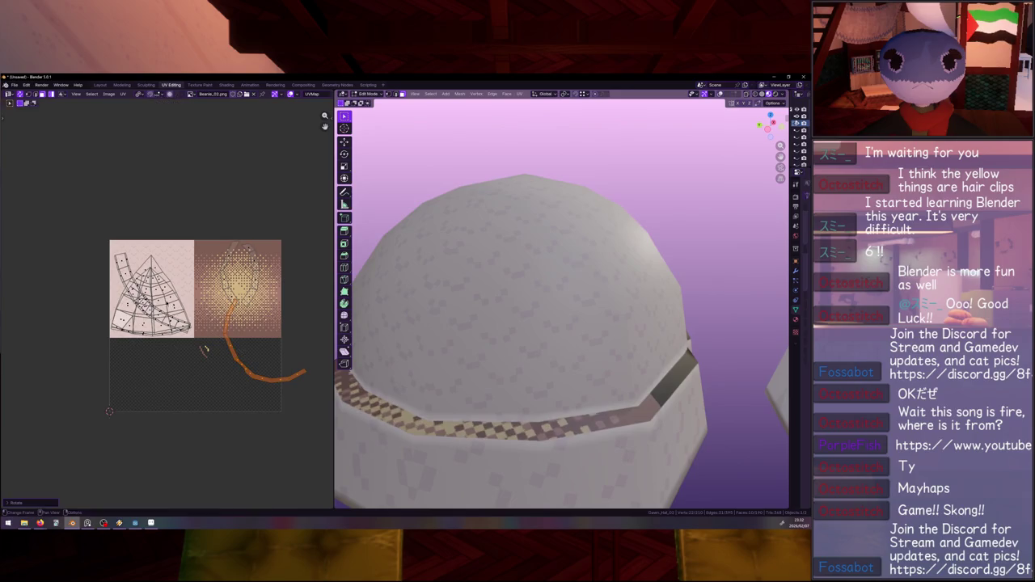
key(g)
key(Return)
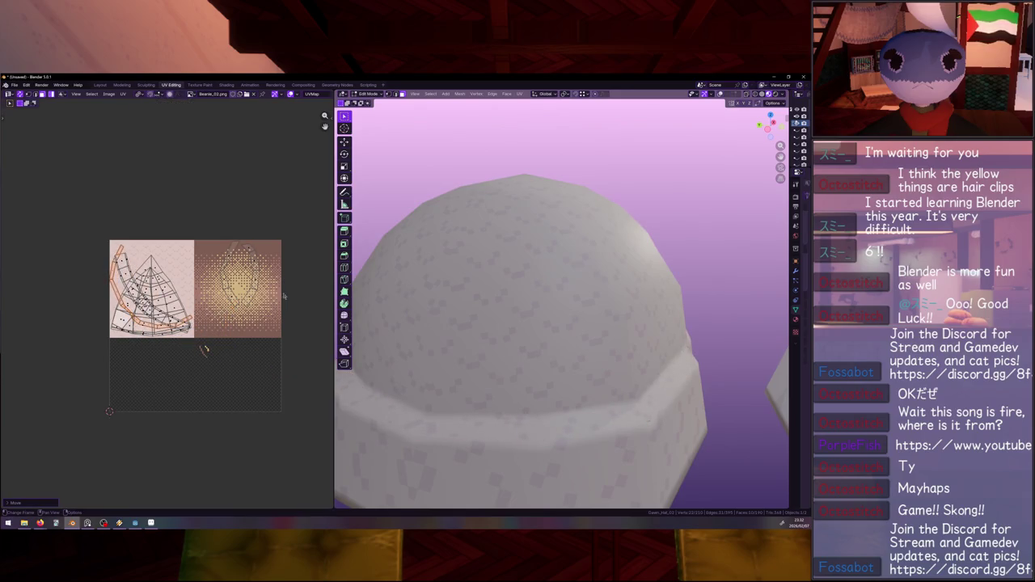
Unwrap the pompom into an octagon island, scaled and placed on the brown dotted tile
scroll(578, 330, down, 3)
middle_drag(578, 330, 512, 360)
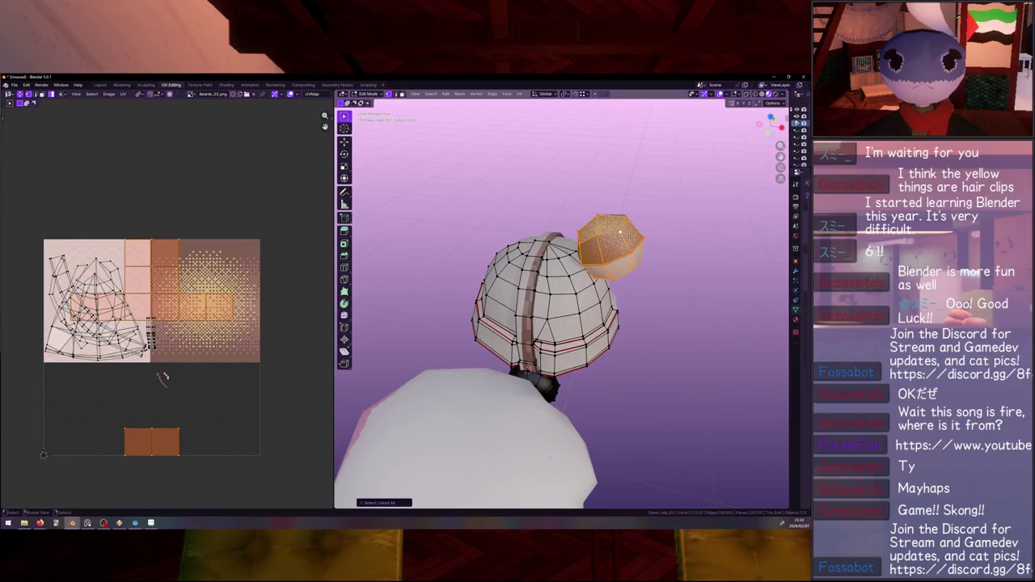
key(u)
click(277, 275)
key(s)
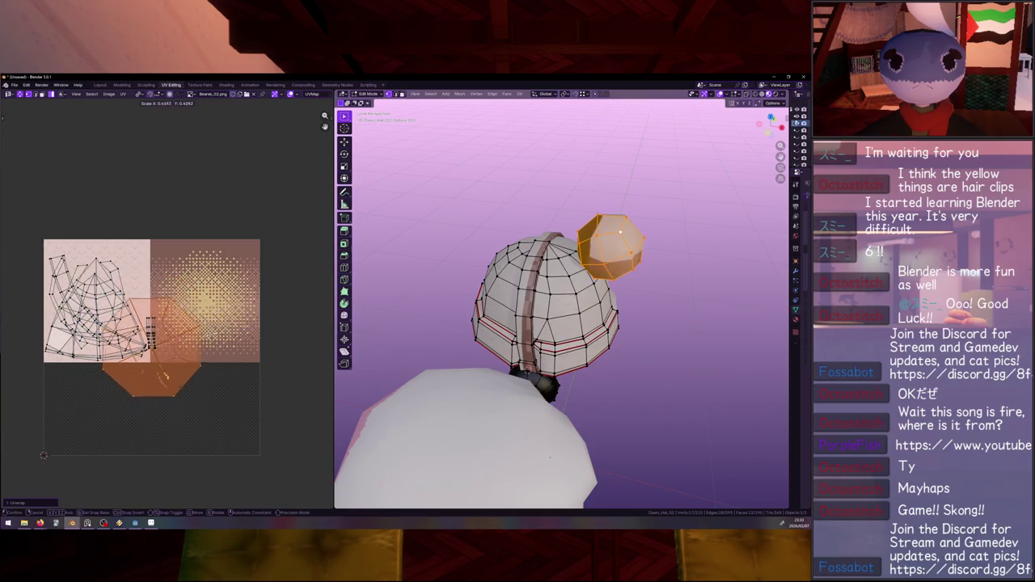
click(165, 376)
key(g)
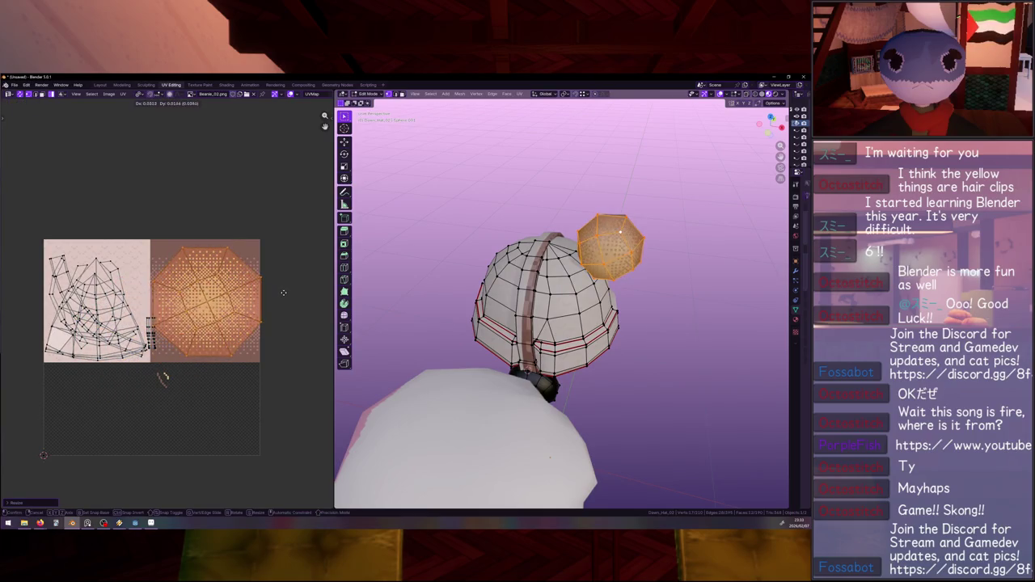
click(283, 292)
Orbit around both hats, exit Edit Mode and return to the Layout workspace
mouse_move(558, 291)
middle_down()
mouse_move(515, 253)
mouse_move(565, 323)
middle_up()
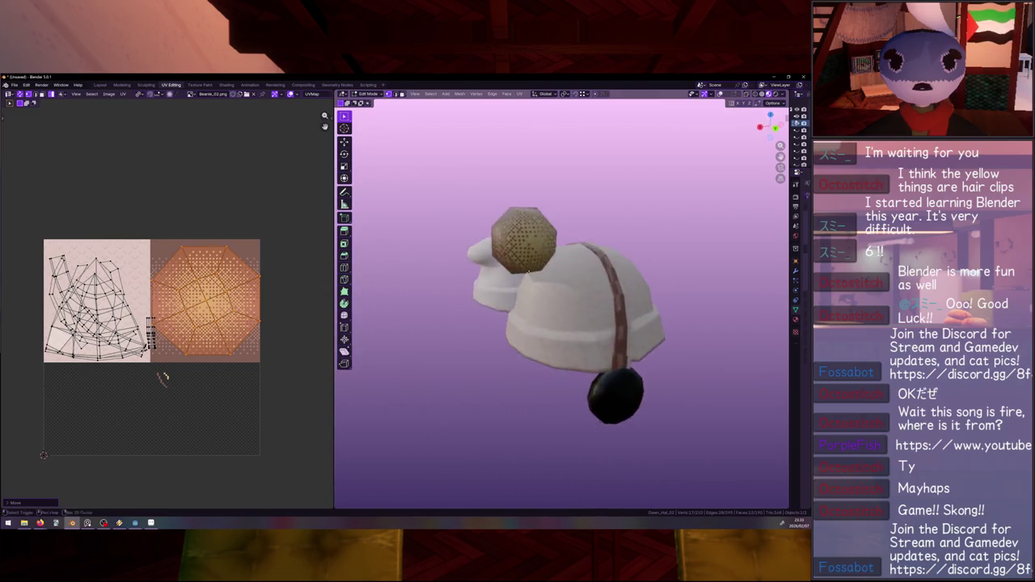
scroll(586, 358, up, 5)
mouse_move(585, 358)
middle_down()
mouse_move(647, 340)
mouse_move(675, 297)
middle_up()
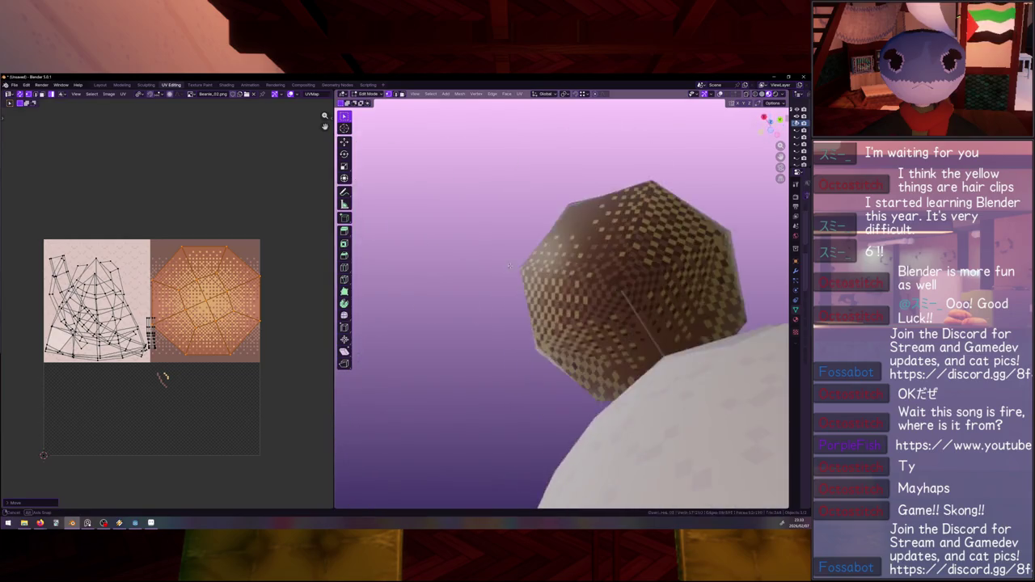
scroll(146, 326, up, 1)
scroll(146, 325, up, 3)
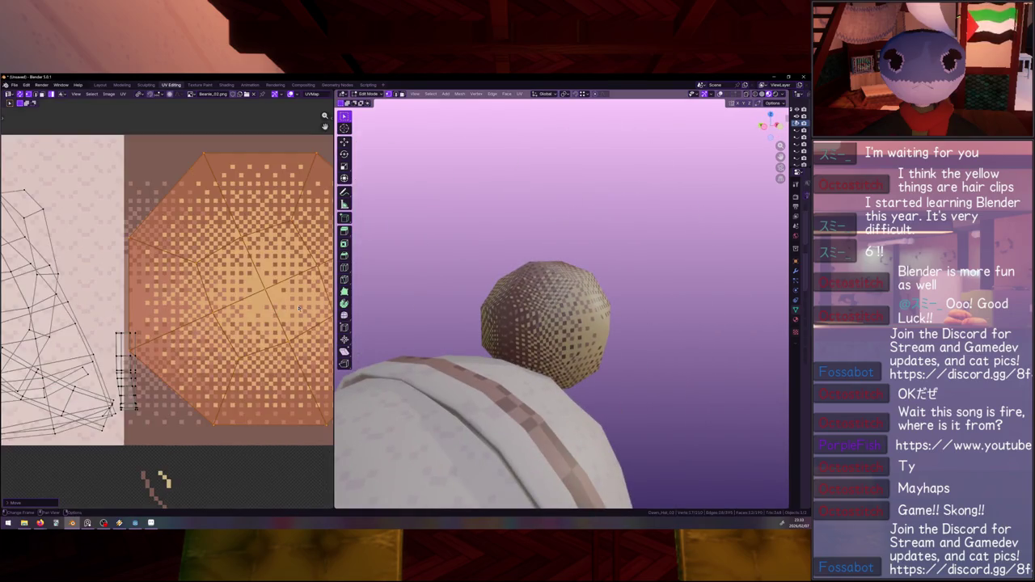
scroll(146, 326, down, 1)
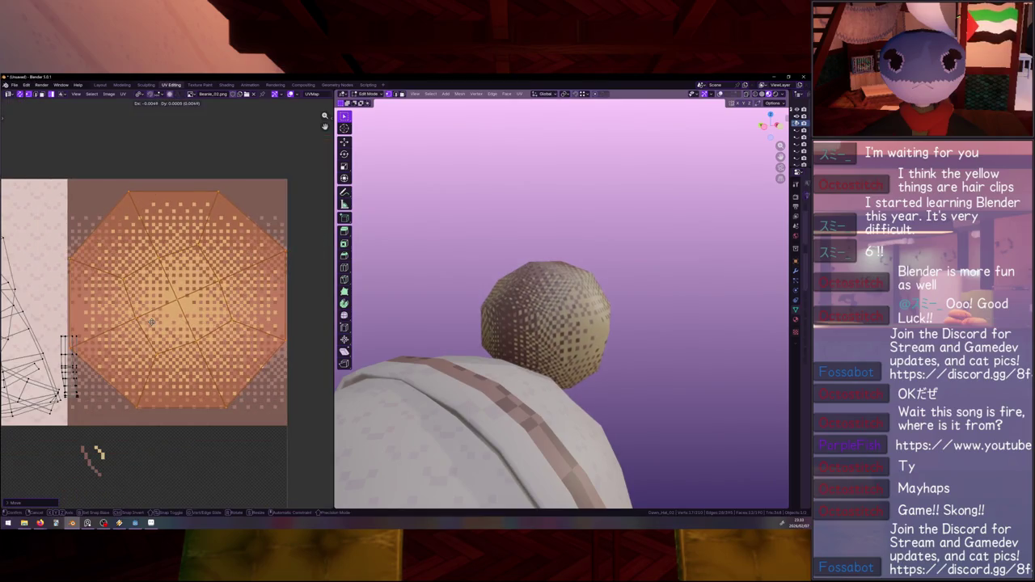
mouse_move(422, 270)
middle_down()
mouse_move(658, 310)
mouse_move(617, 286)
middle_up()
scroll(659, 310, down, 3)
key(Tab)
scroll(659, 310, up, 2)
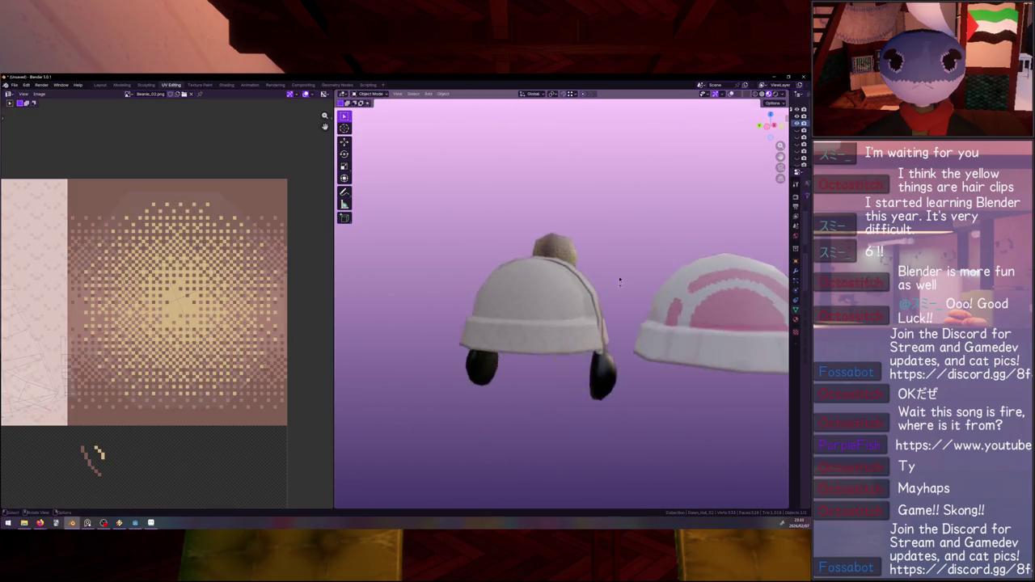
scroll(617, 286, down, 5)
click(100, 85)
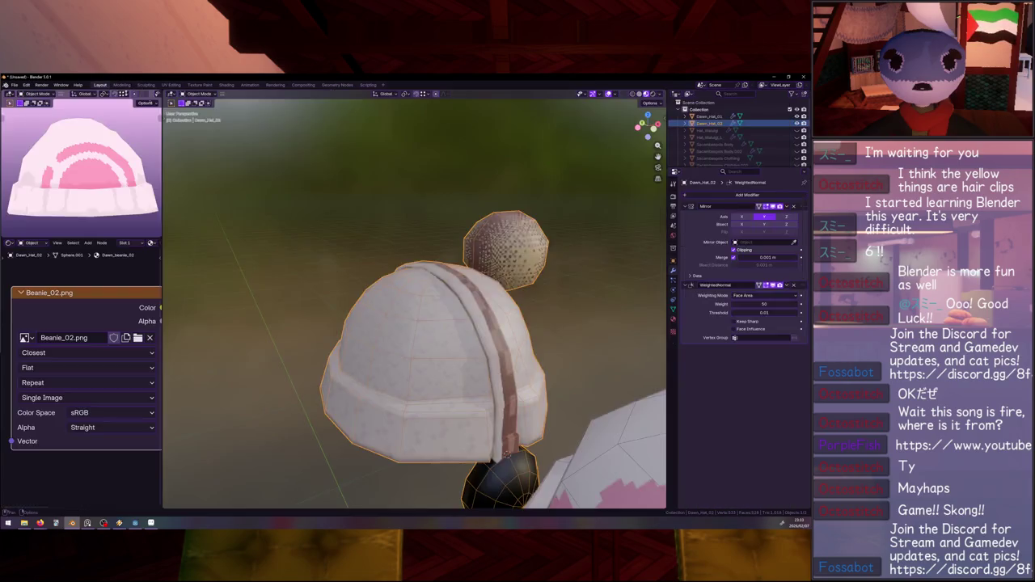
scroll(512, 261, down, 4)
scroll(513, 260, down, 2)
mouse_move(512, 260)
middle_down()
mouse_move(453, 307)
mouse_move(461, 335)
middle_up()
scroll(453, 307, up, 2)
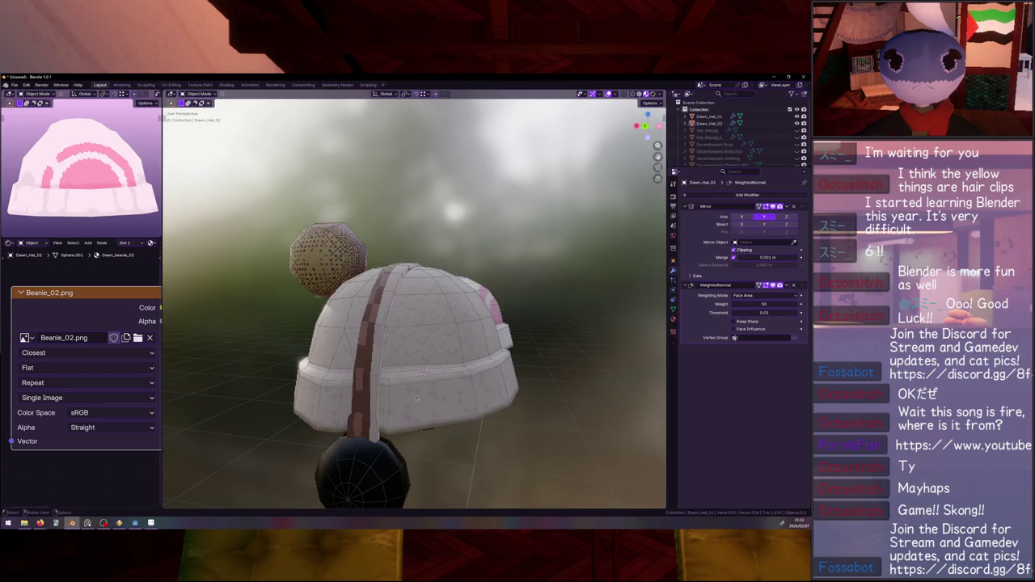
middle_drag(417, 349, 484, 305)
scroll(453, 331, down, 3)
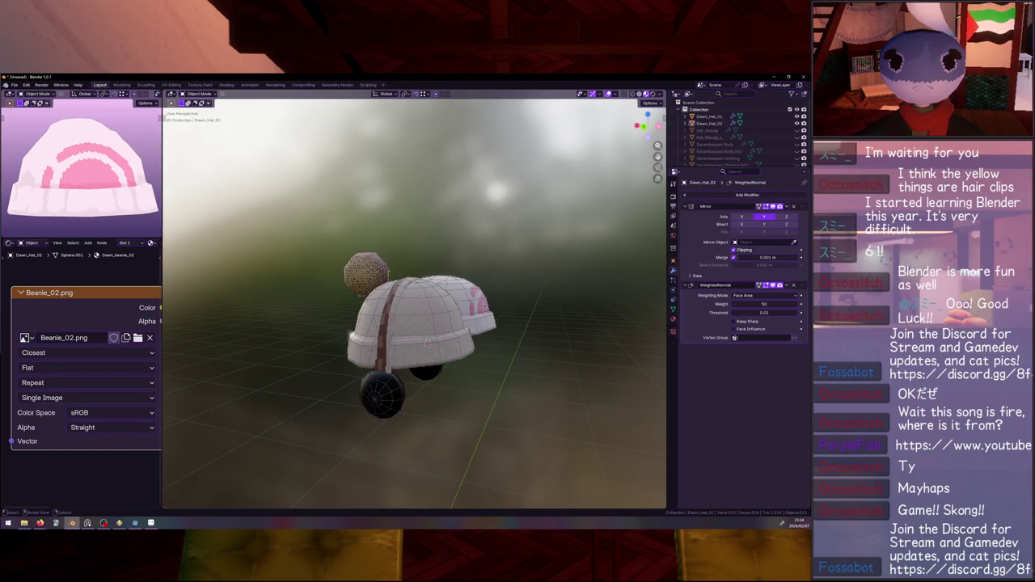
key(alt+Tab)
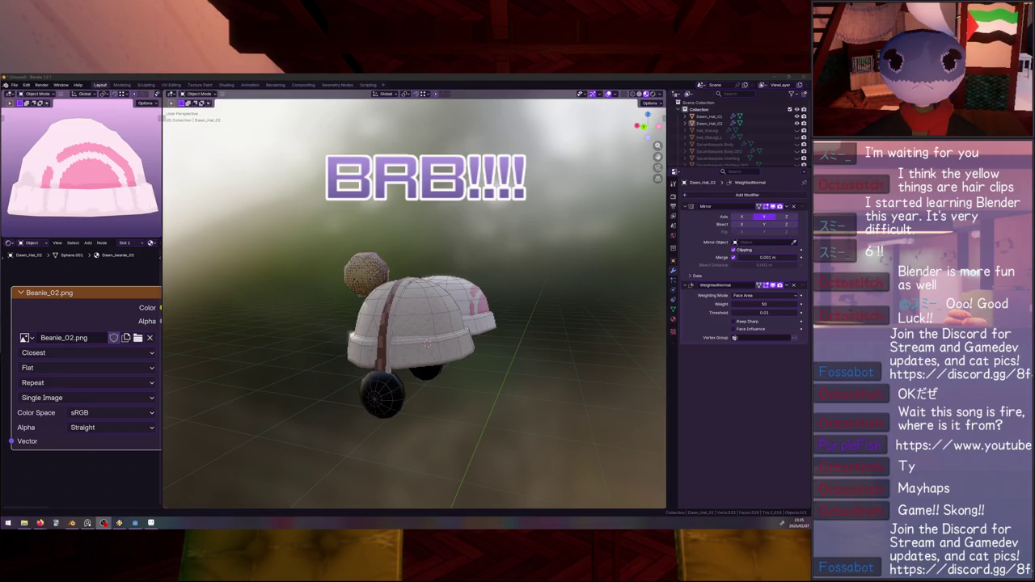
mouse_move(426, 343)
middle_down()
mouse_move(499, 217)
mouse_move(453, 258)
middle_up()
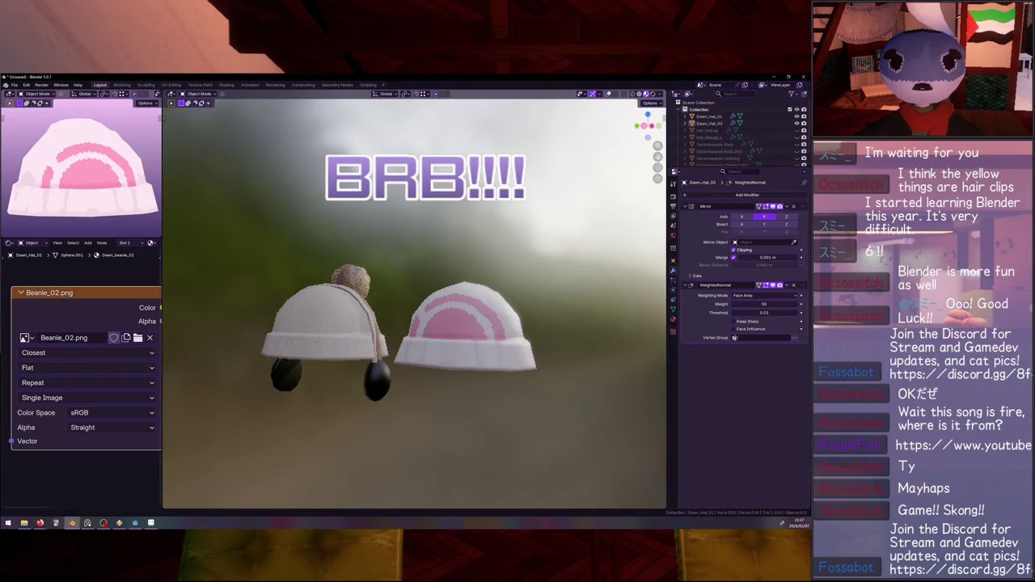
Orbit down onto both hats and zoom in on the white beanie's speckled texture
key(alt+Tab)
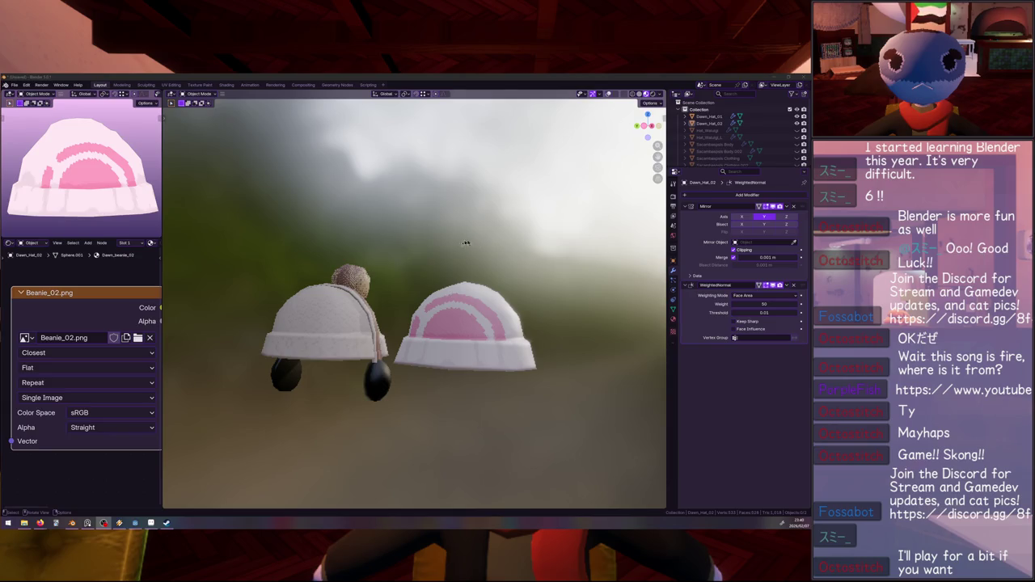
middle_drag(467, 243, 472, 271)
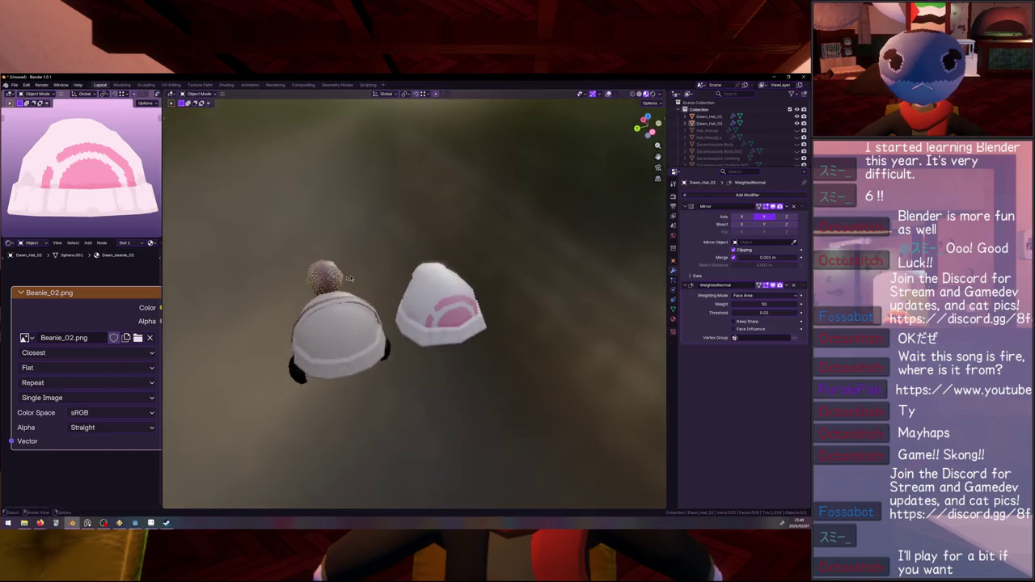
mouse_move(472, 272)
middle_down()
mouse_move(401, 283)
mouse_move(310, 275)
mouse_move(375, 310)
mouse_move(356, 253)
mouse_move(389, 246)
middle_up()
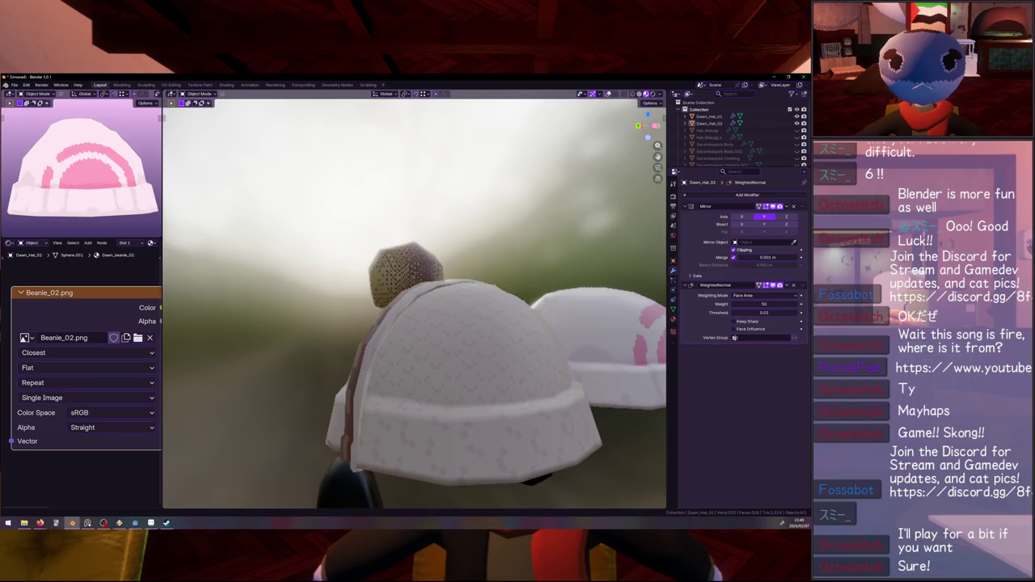
Name the Blender file 'Hats' in the save dialog
key(alt+Tab)
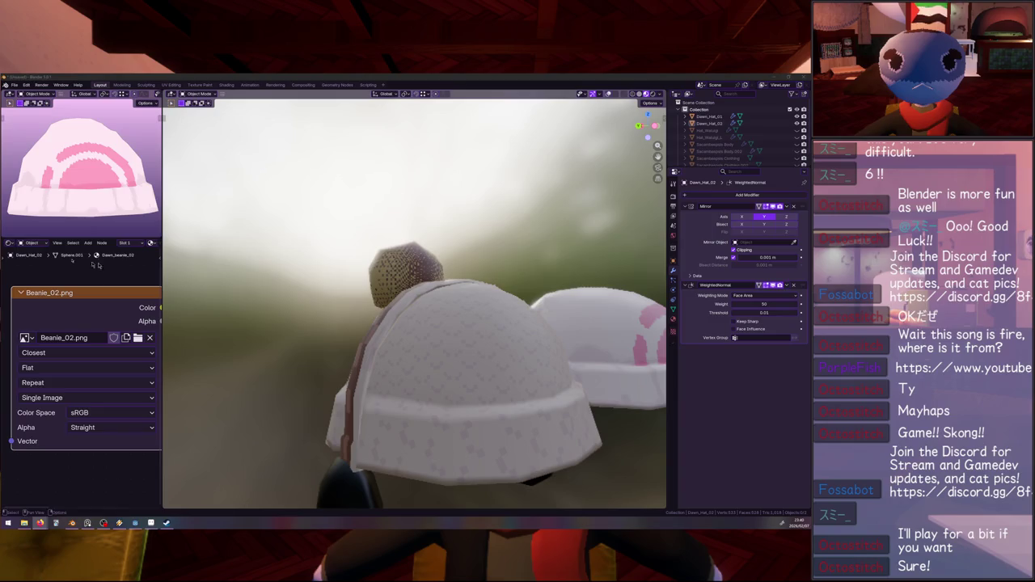
key(alt+Tab)
key(ctrl+s)
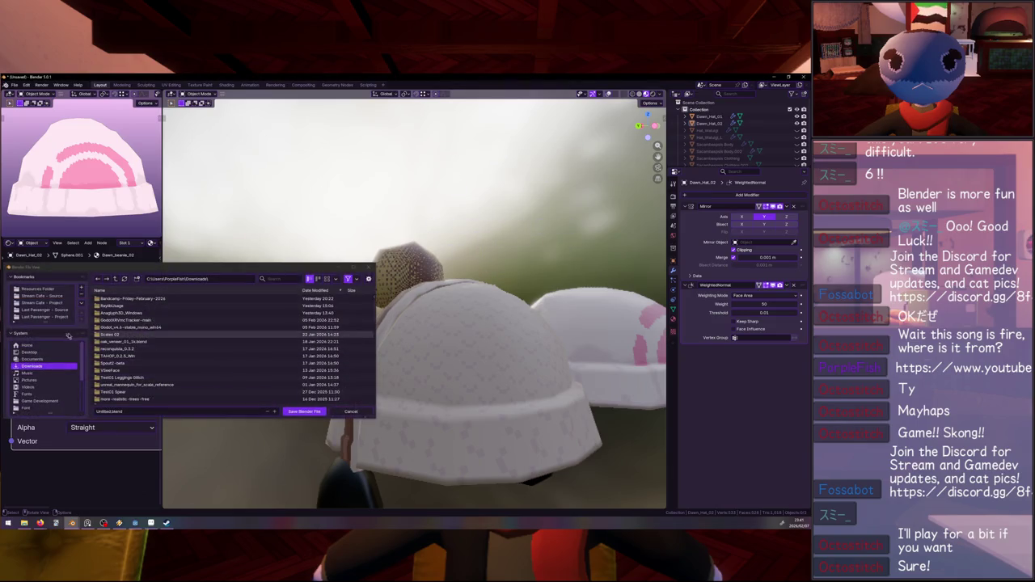
double_click(105, 411)
text(Hats)
key(Return)
Save Hats.blend, save the modified image while closing Blender, and close Aseprite
click(805, 77)
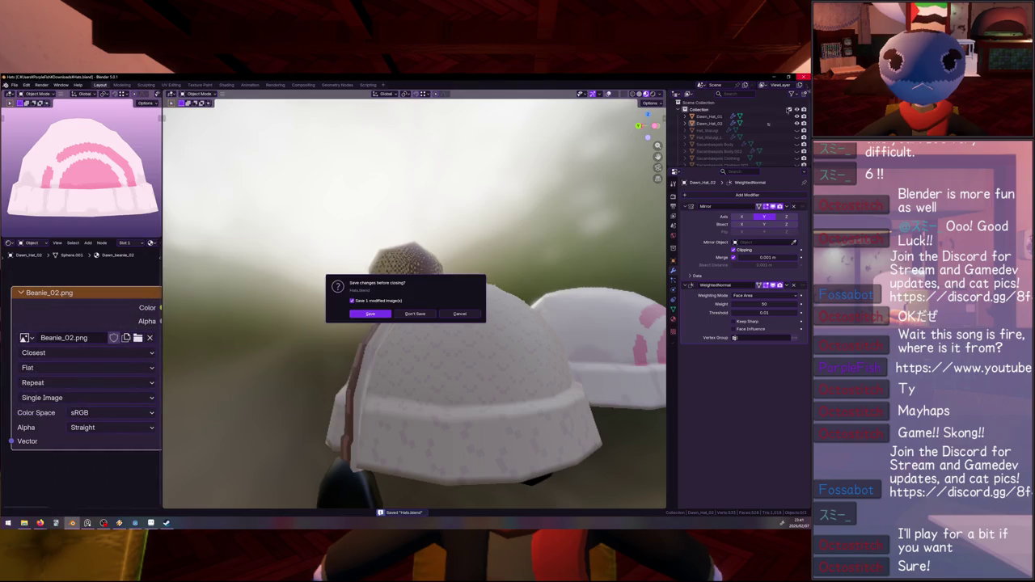
click(370, 314)
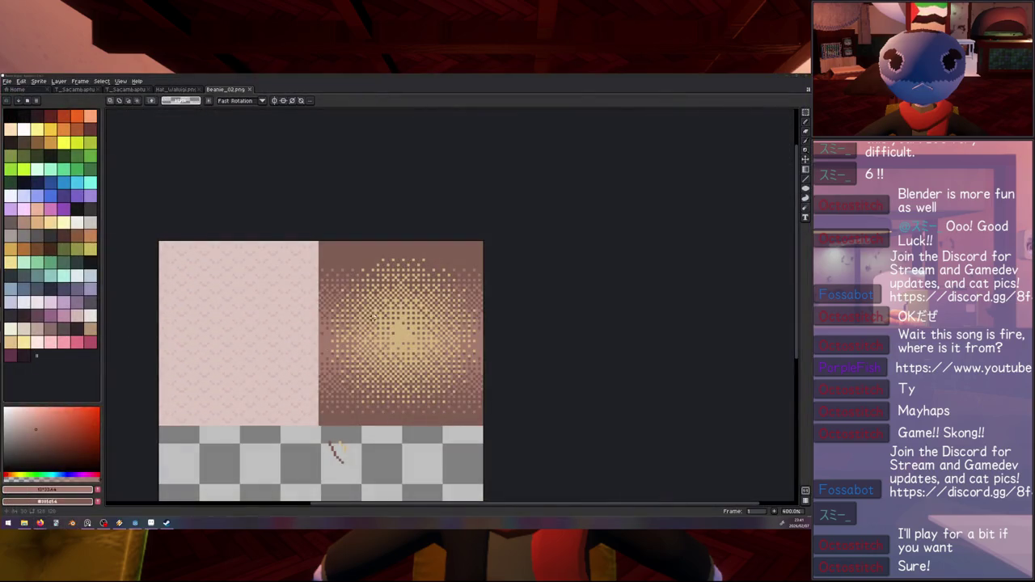
click(807, 76)
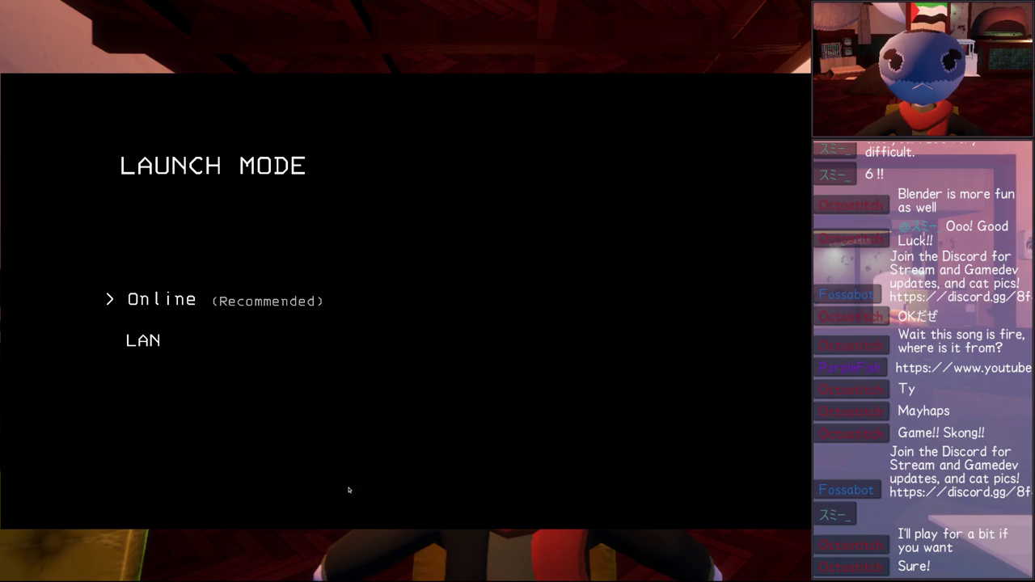
Launch in Online mode and host a Public crew on save File 1
click(192, 301)
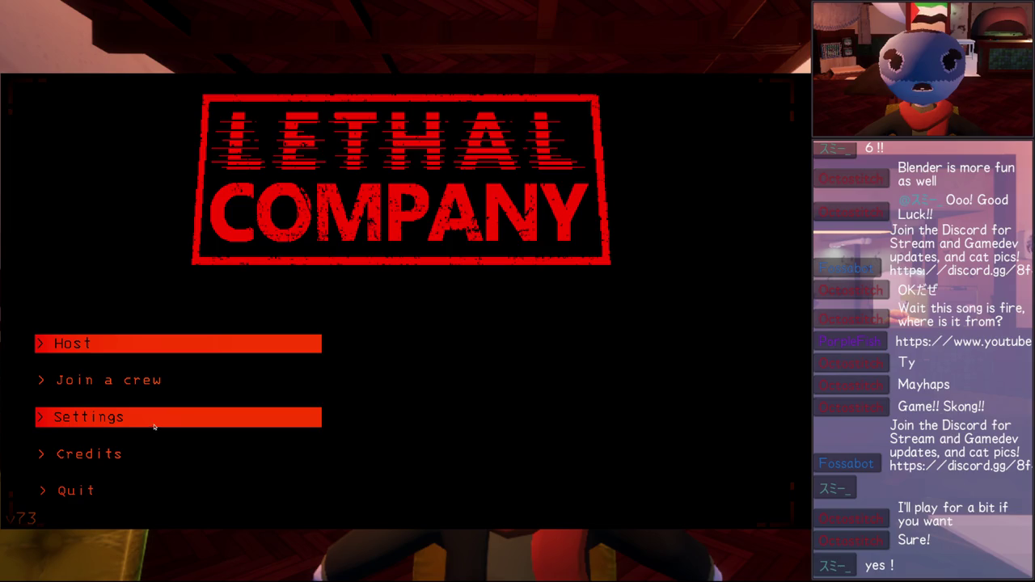
click(103, 350)
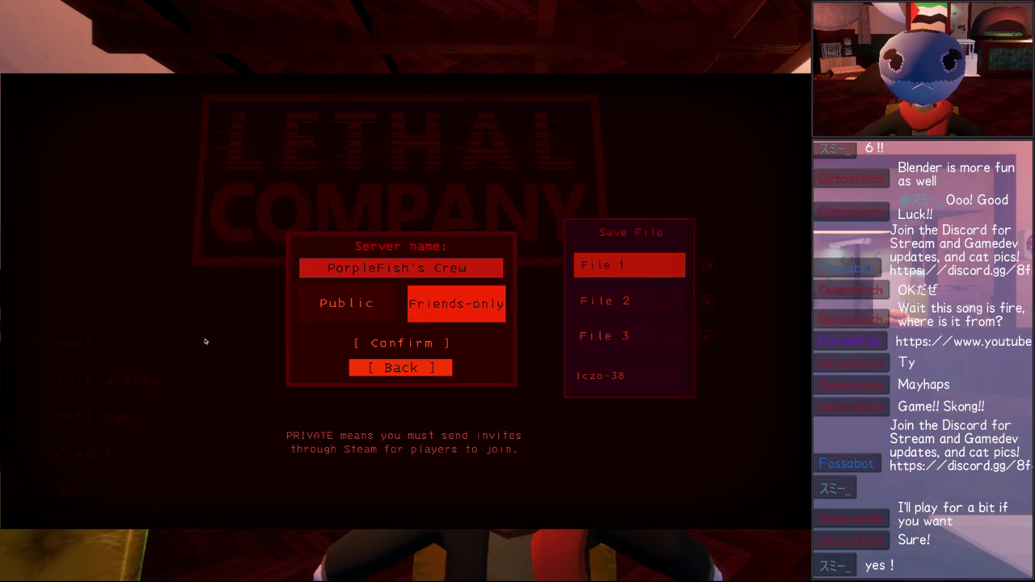
click(377, 305)
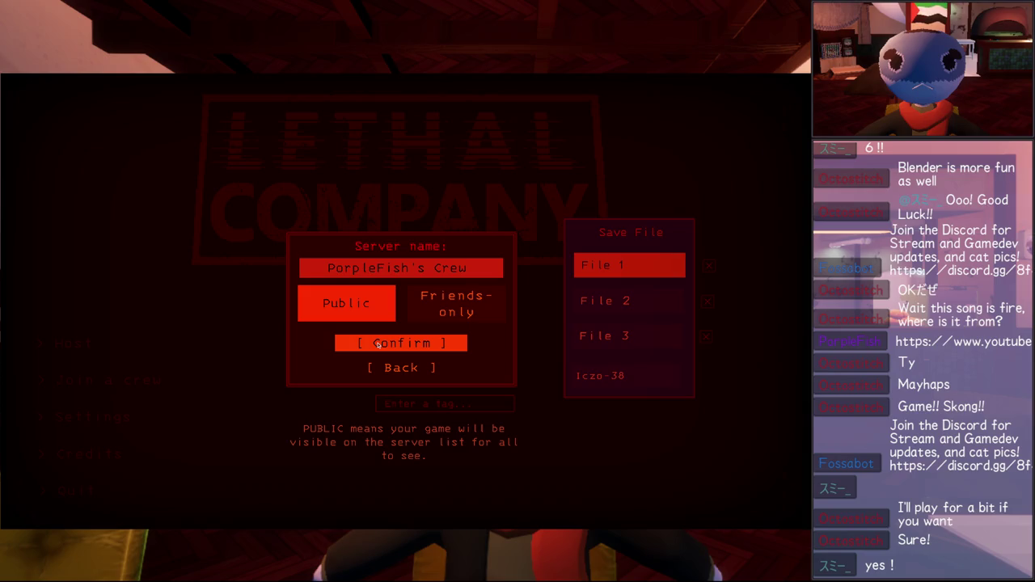
click(377, 345)
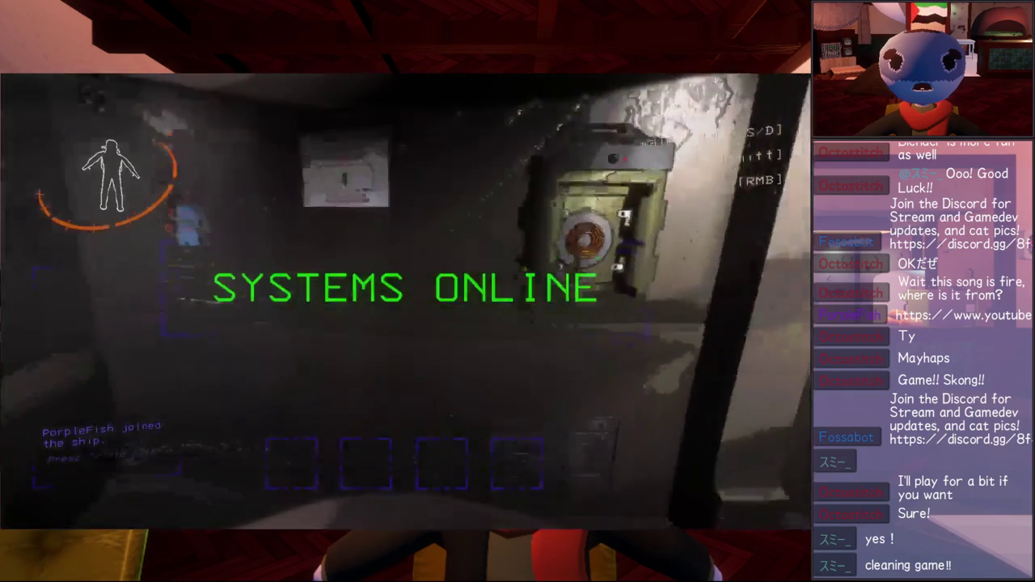
Walk down the ship corridor, then open and close the Invite friends list
key(w)
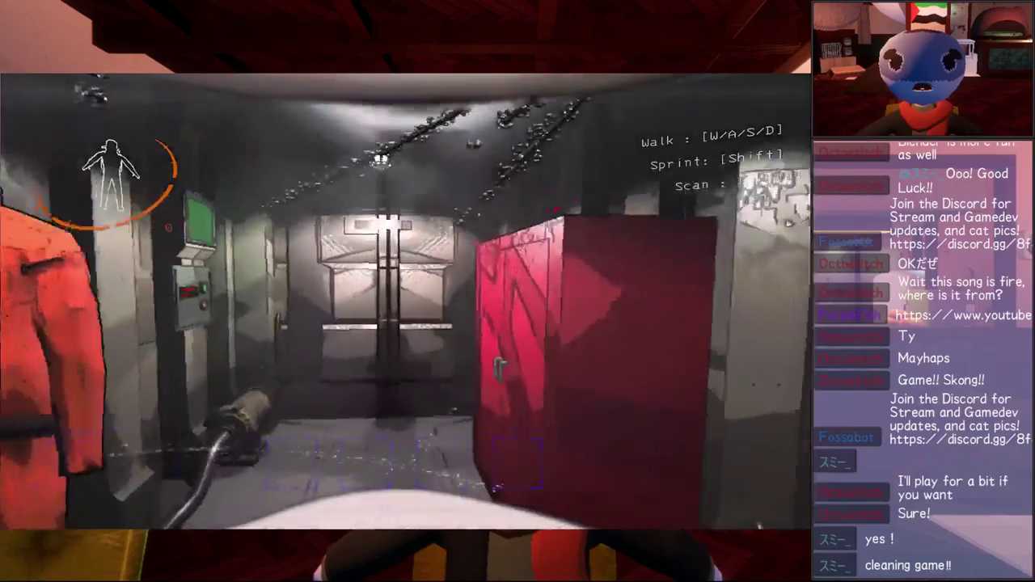
key(w)
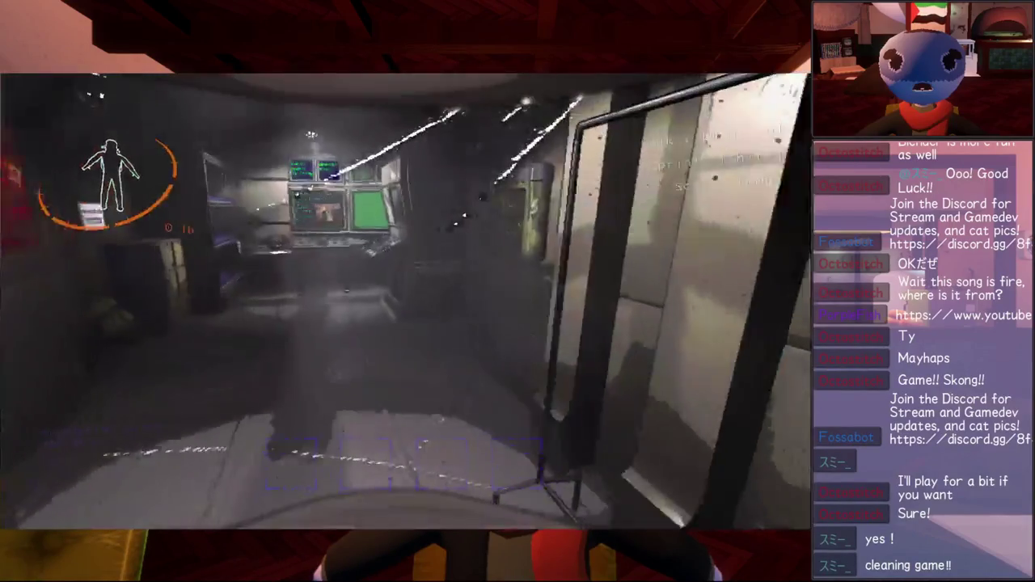
key(shift+Tab)
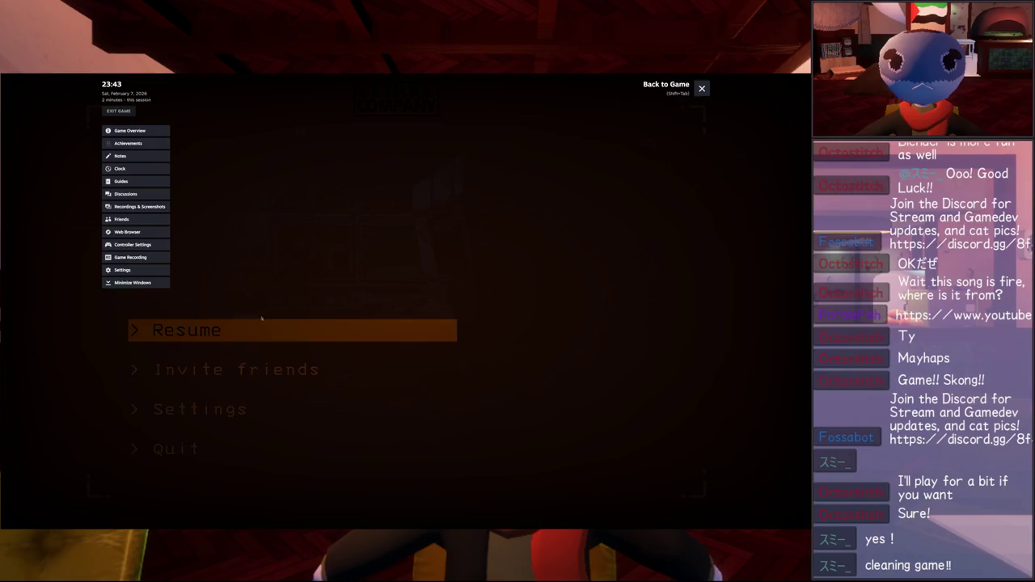
key(shift+Tab)
click(221, 369)
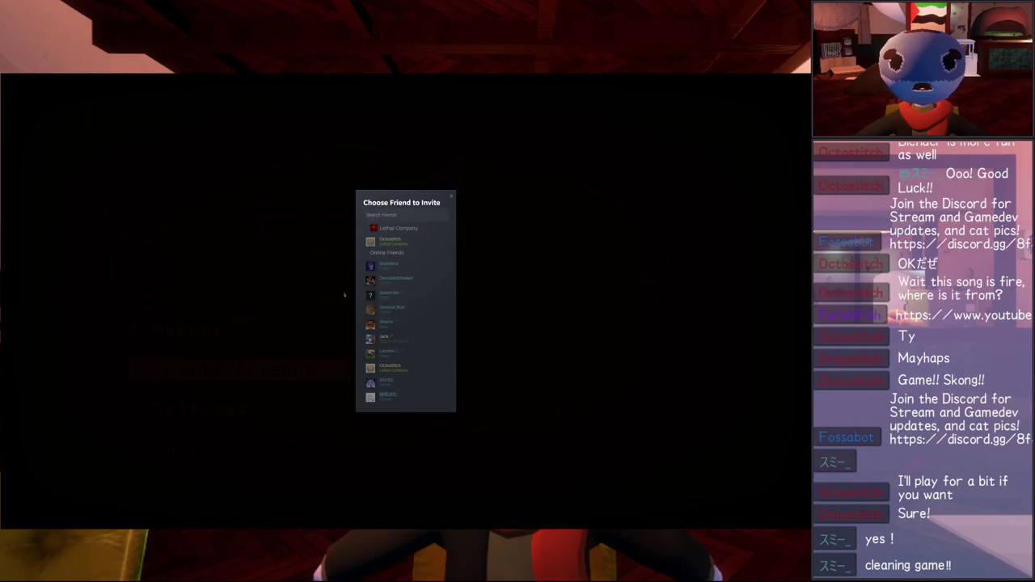
click(391, 240)
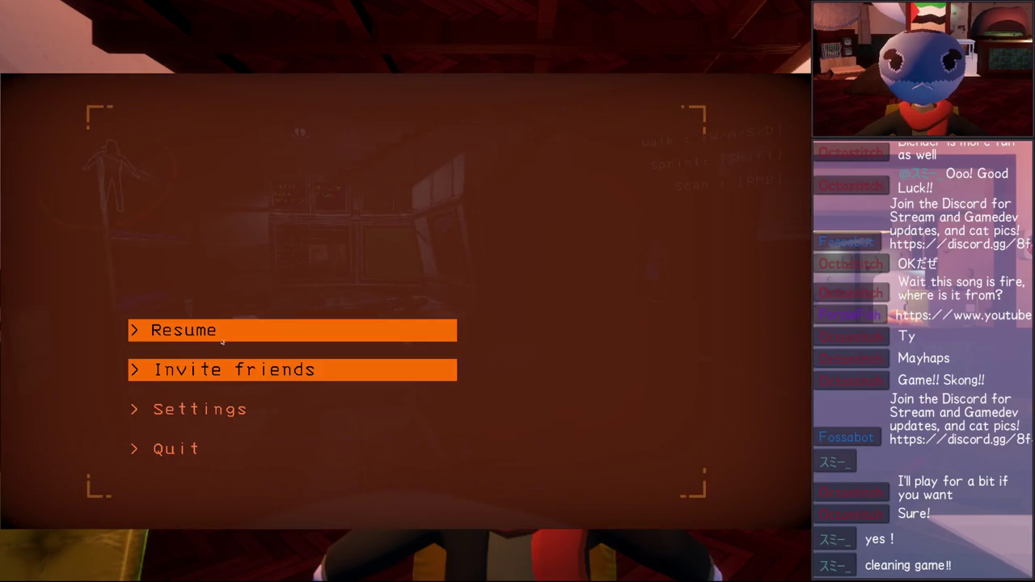
Resume play, walk toward the red suit, then pause into the Settings screen
click(178, 332)
key(w)
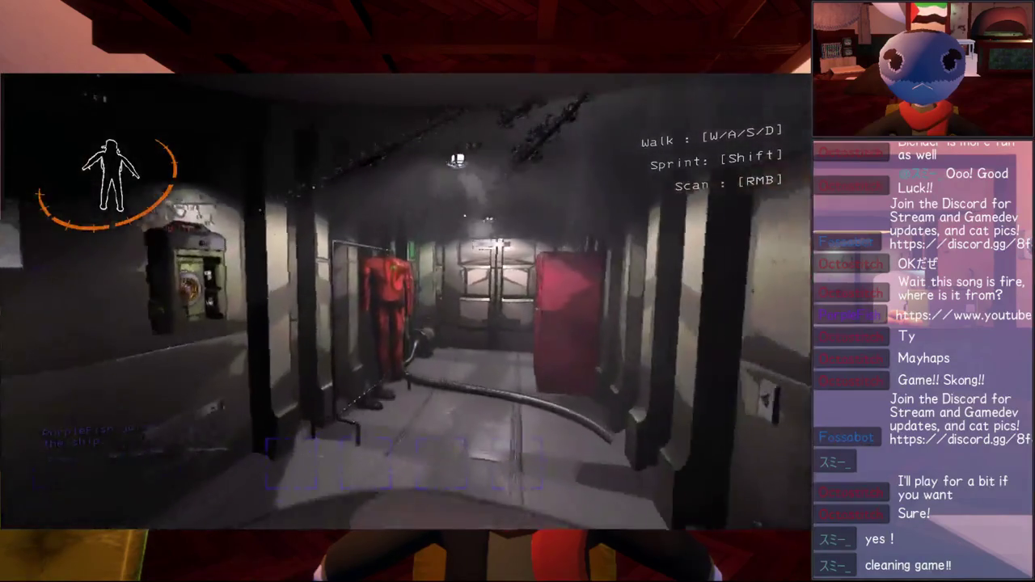
key(Escape)
click(231, 404)
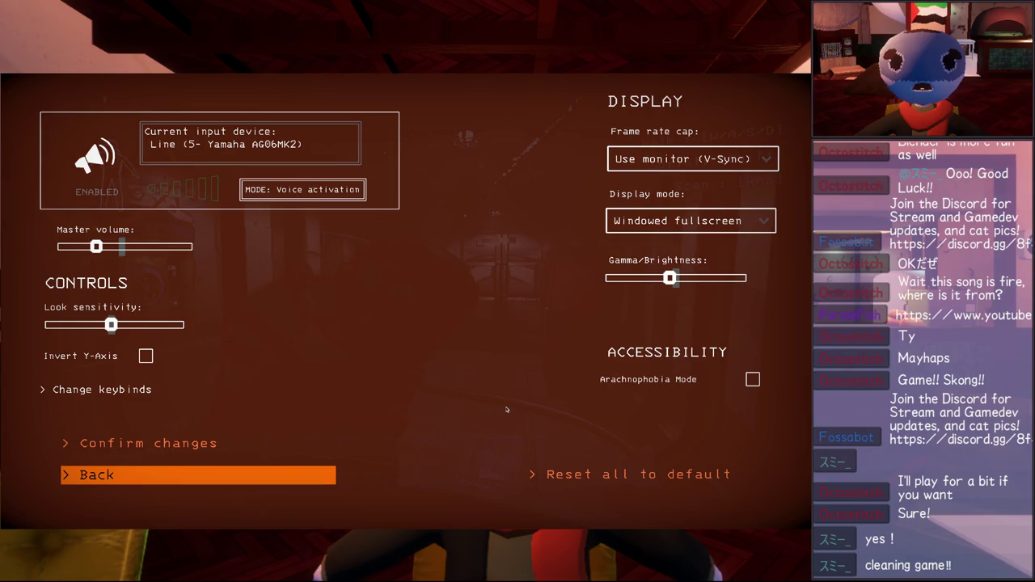
Back out of settings, resume briefly, then pause and choose Quit to leave
click(254, 475)
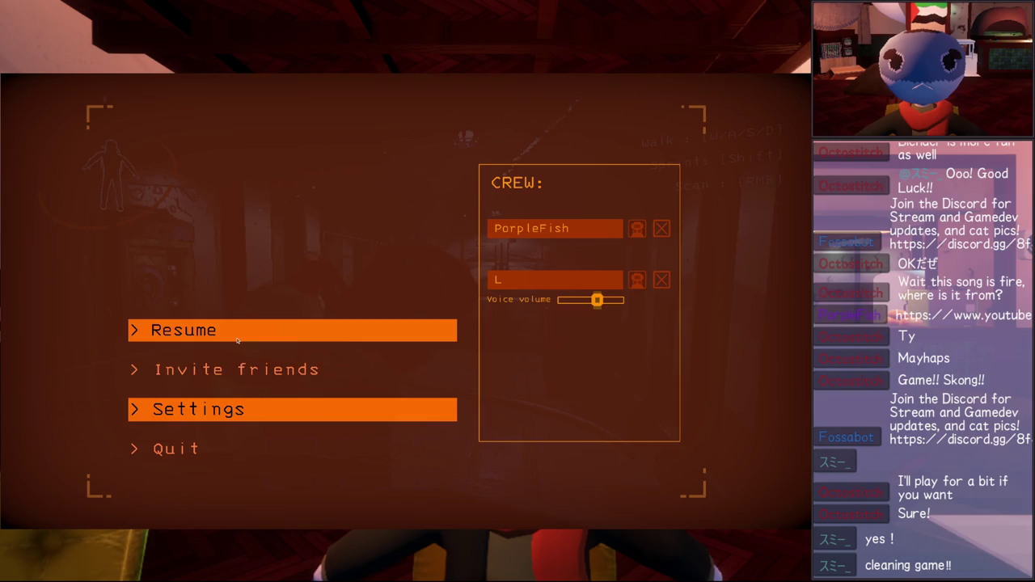
click(237, 340)
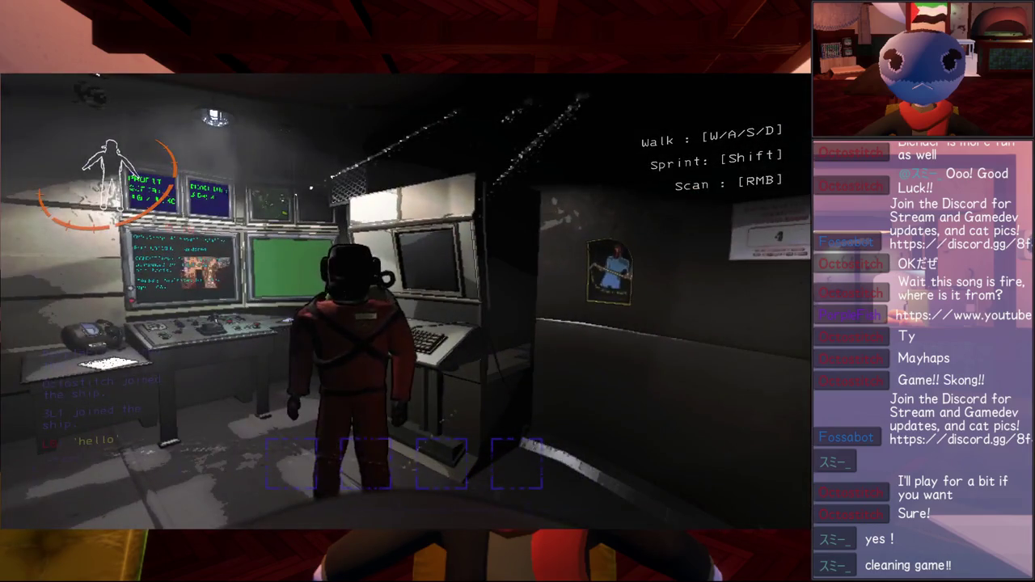
key(Escape)
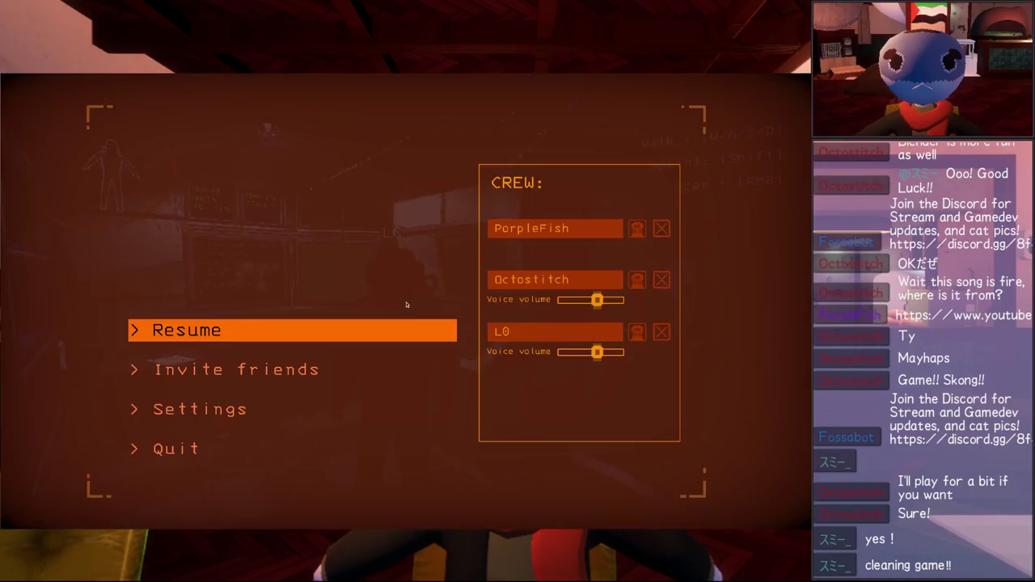
click(203, 447)
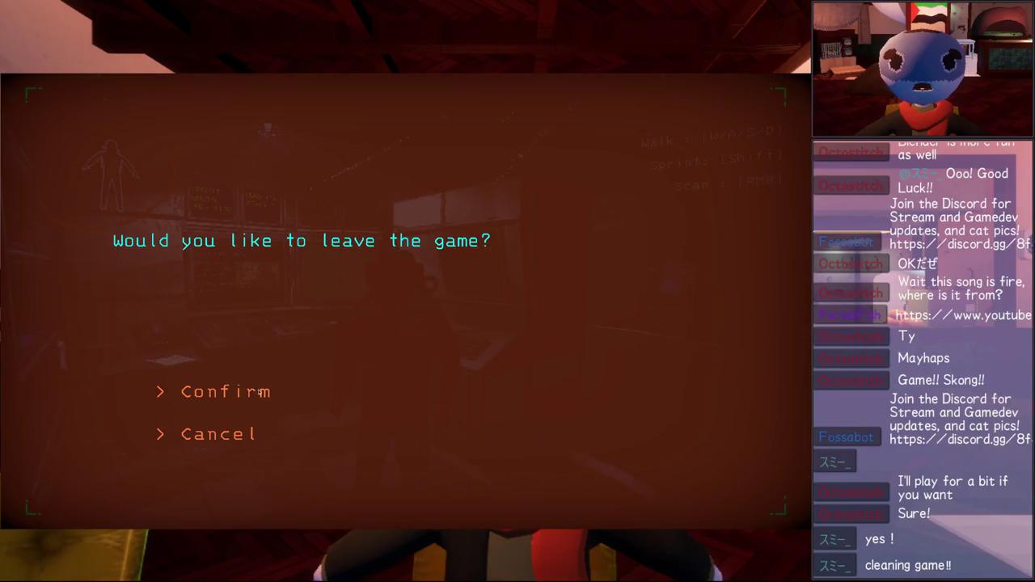
Confirm leaving, then host a new friends-only game and load into the ship
click(261, 393)
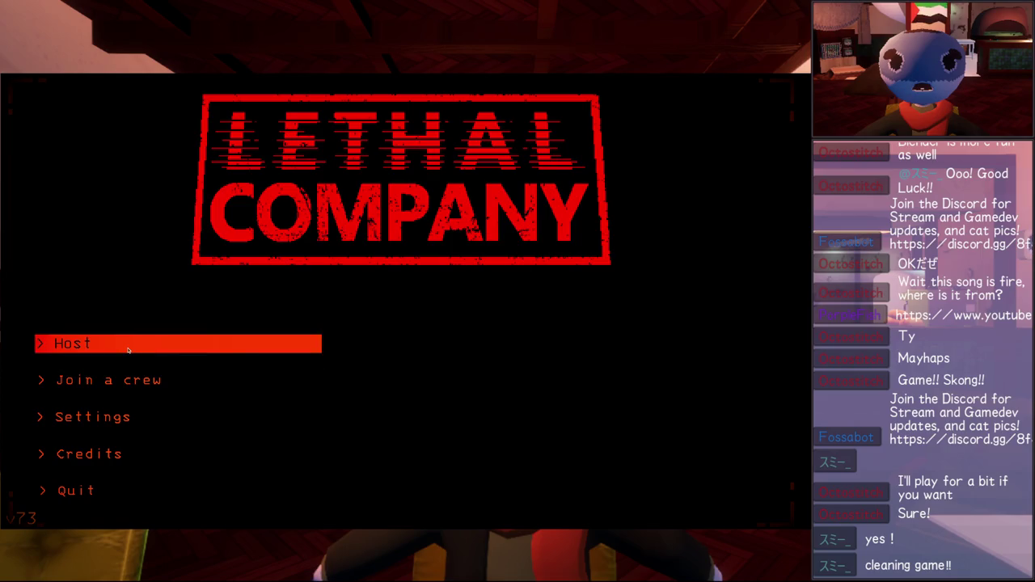
click(128, 349)
click(449, 307)
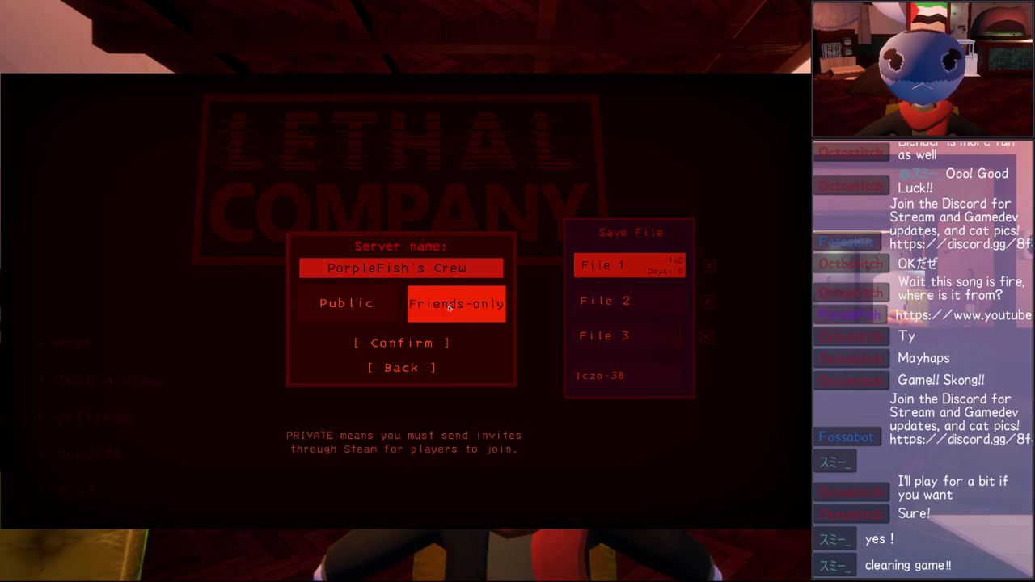
click(420, 343)
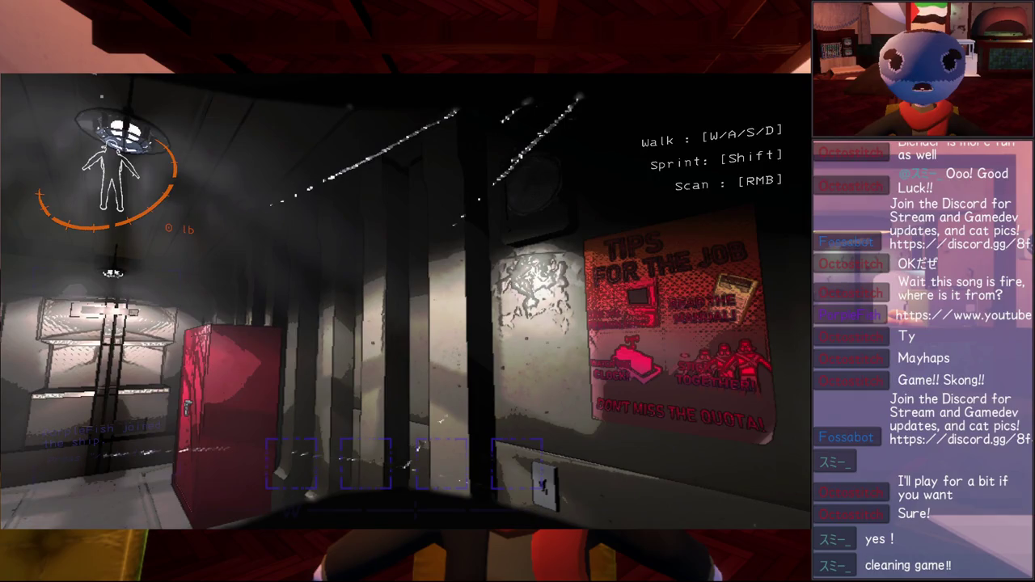
Toggle the overlay, open and close the friend invite list, and resume play
key(shift+Tab)
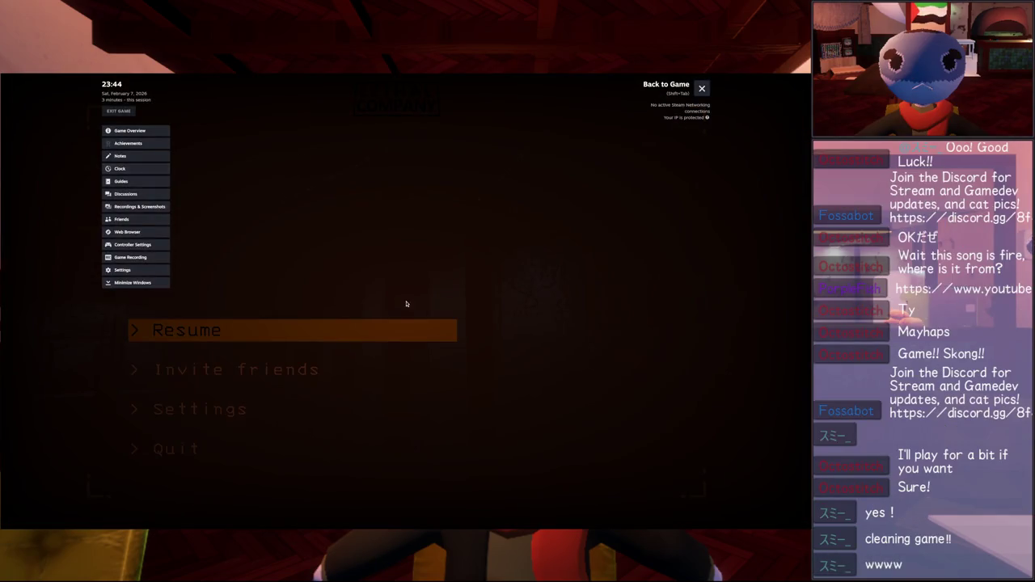
key(shift+Tab)
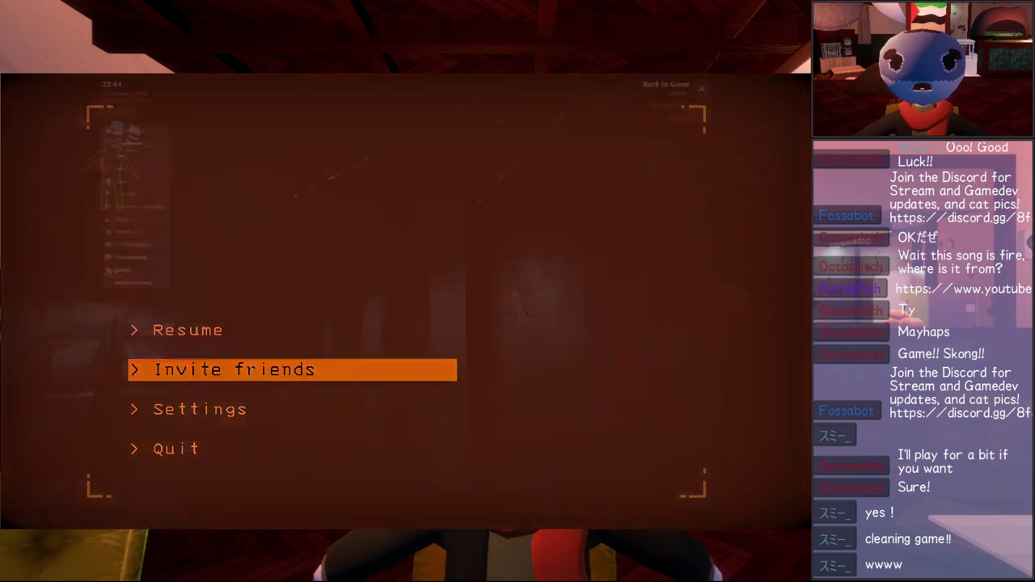
click(252, 368)
click(384, 239)
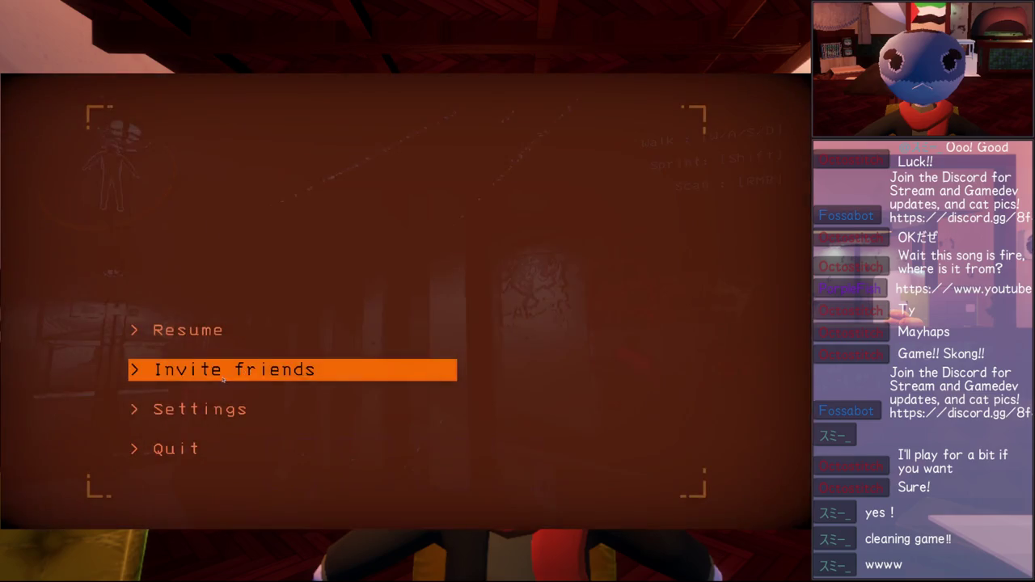
click(194, 340)
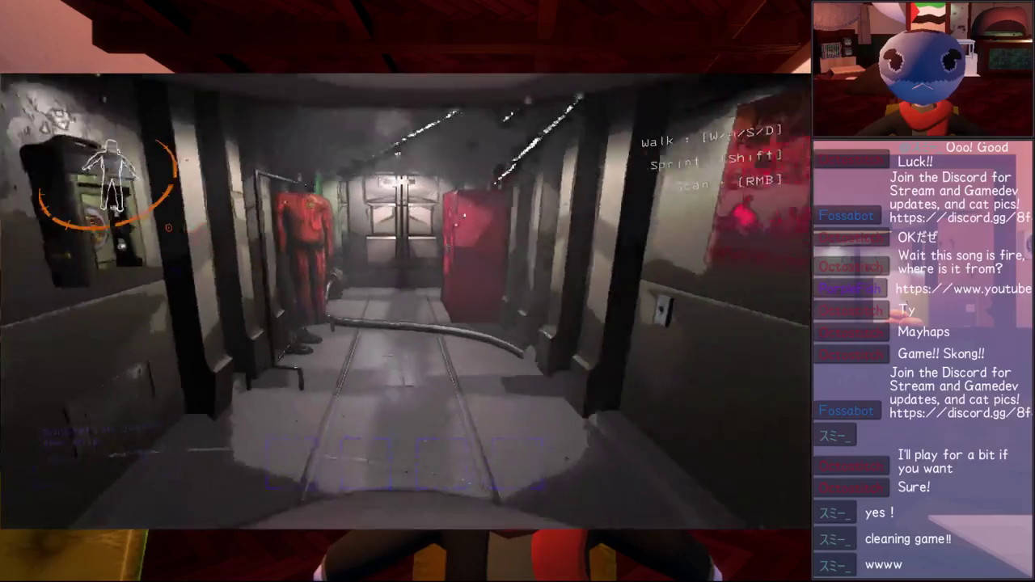
Walk through the ship past the monitors and suit rack into the terminal room
key(w)
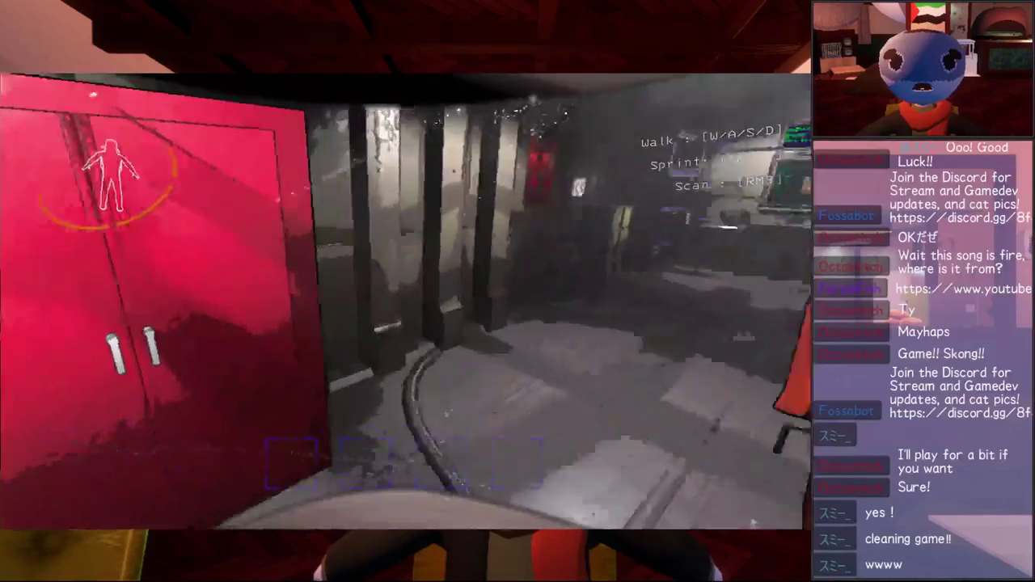
key(w)
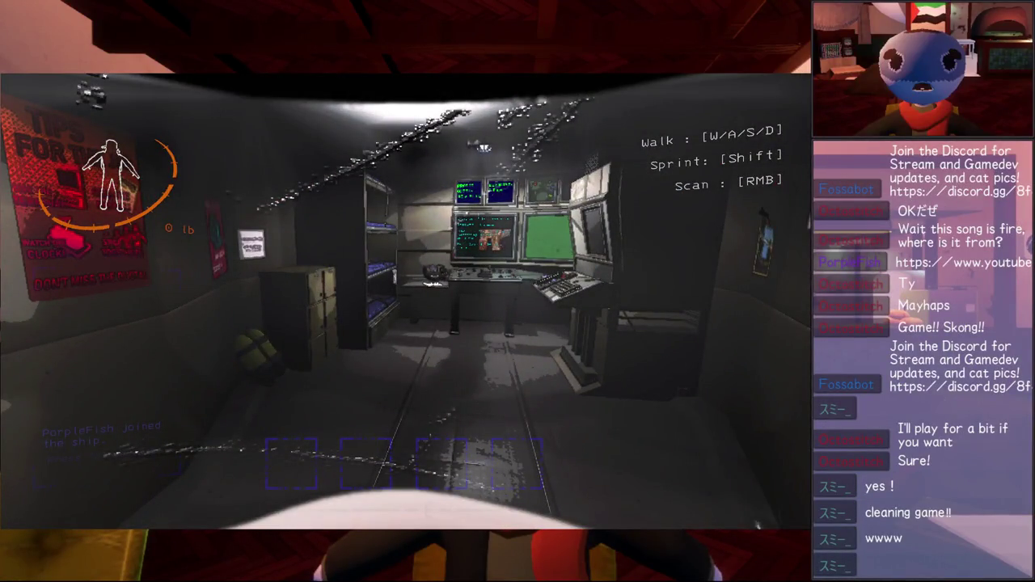
key(w)
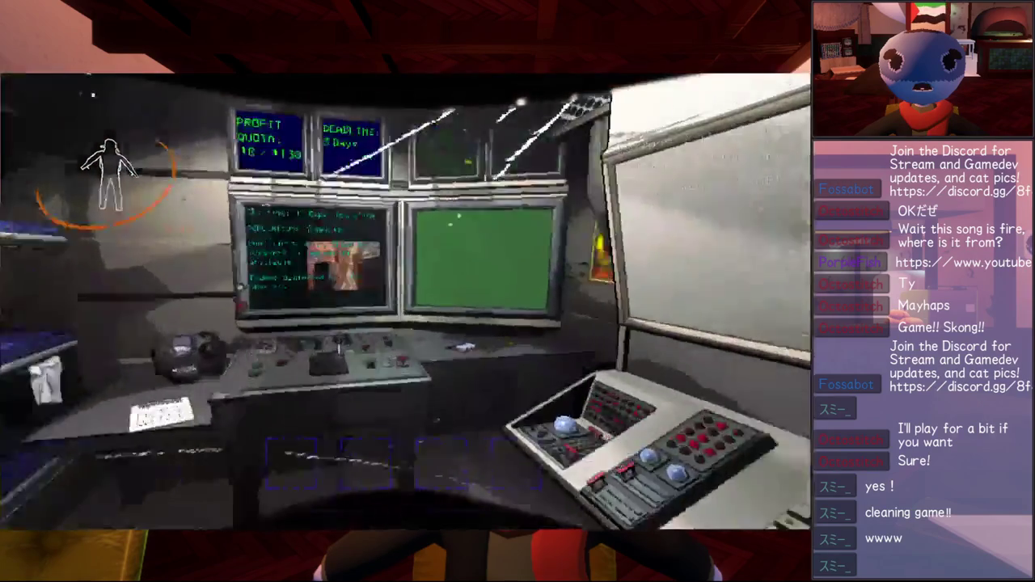
key(w)
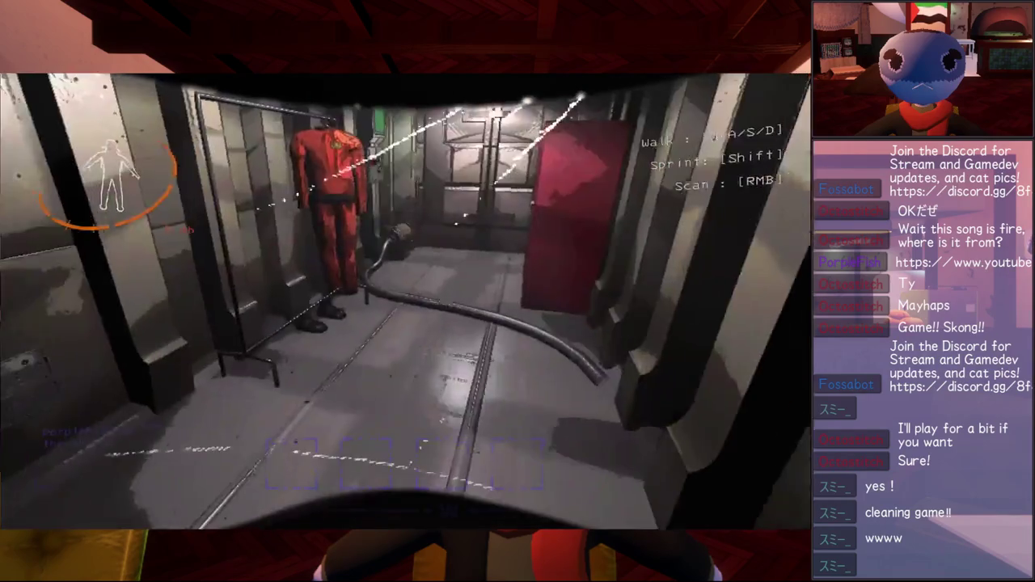
key(w)
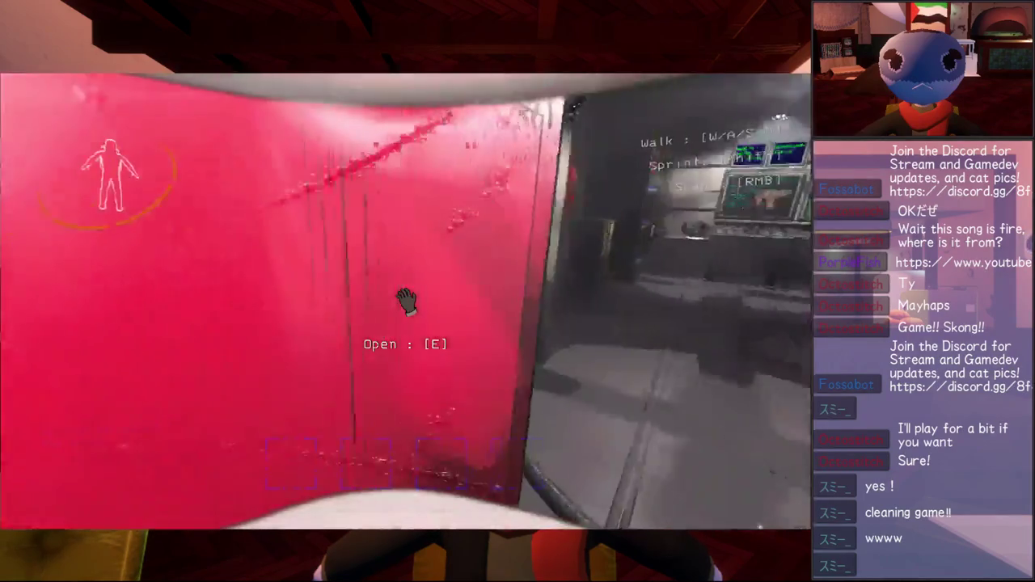
key(w)
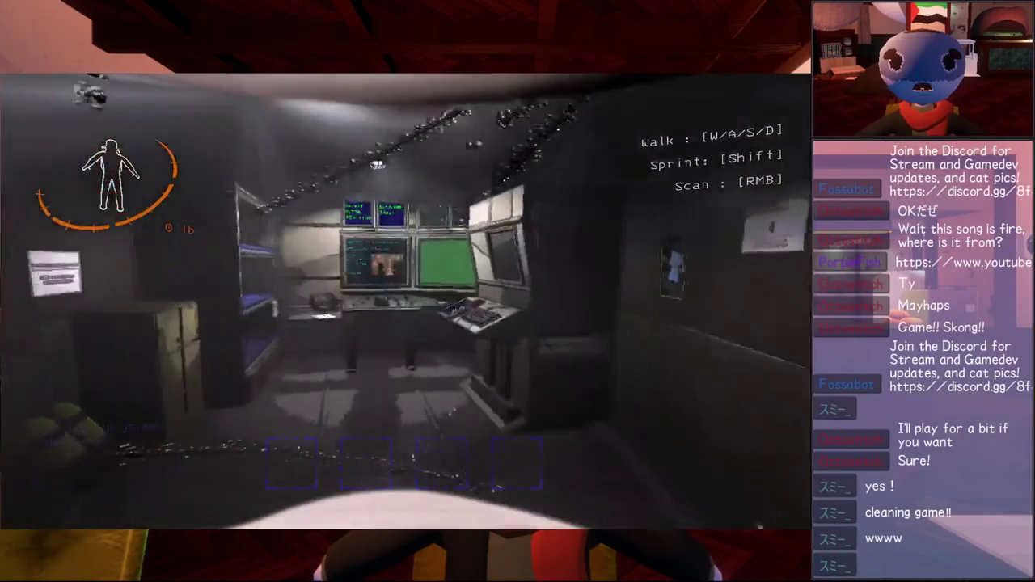
Pause to open and close the invite list again, then resume and use the terminal
key(Escape)
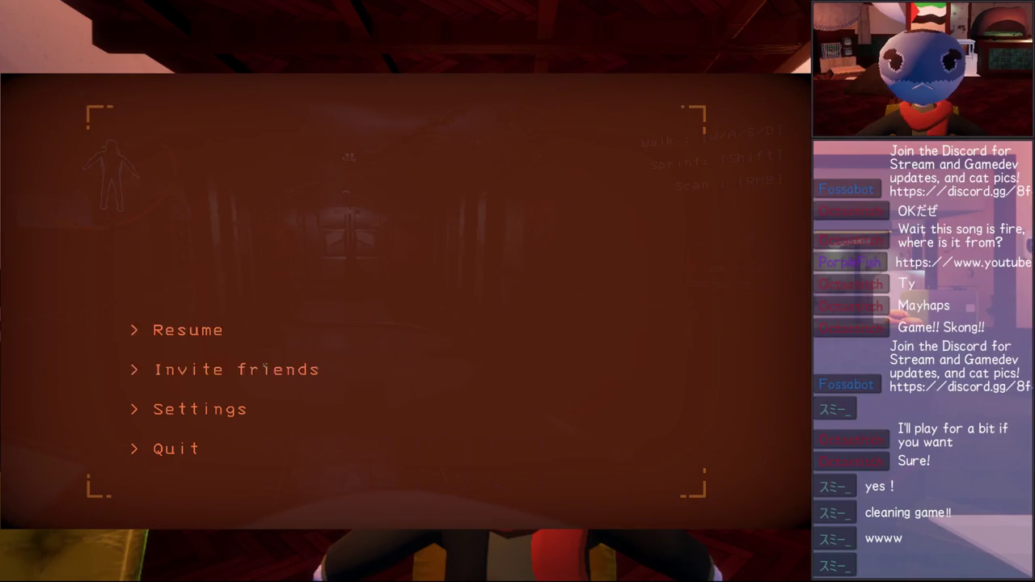
click(259, 368)
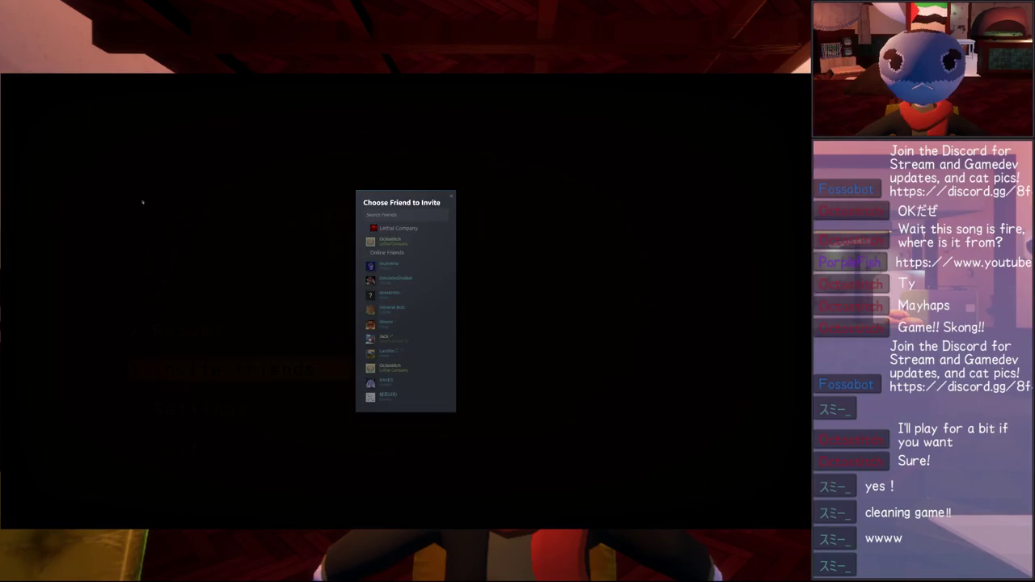
click(384, 243)
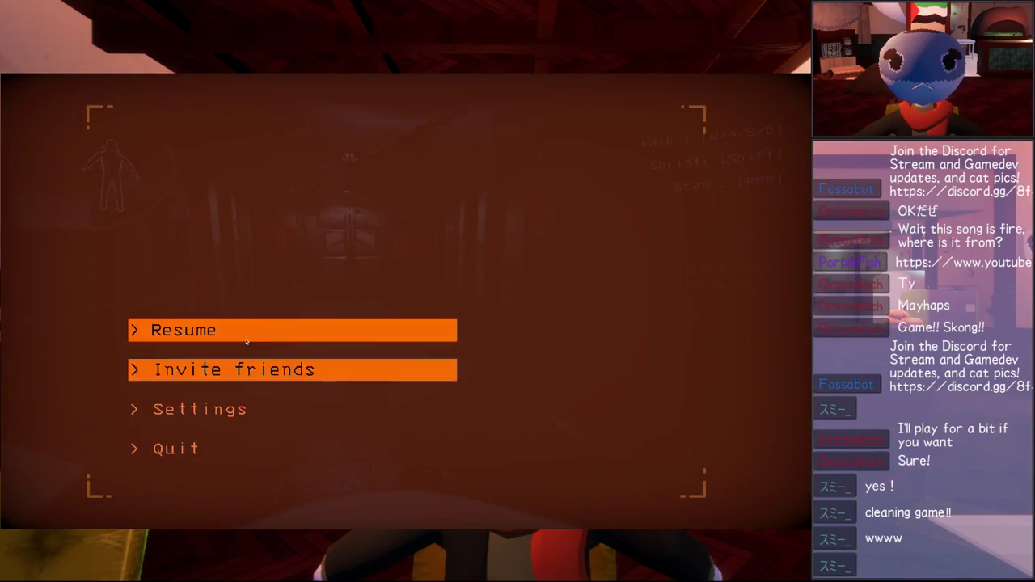
click(246, 340)
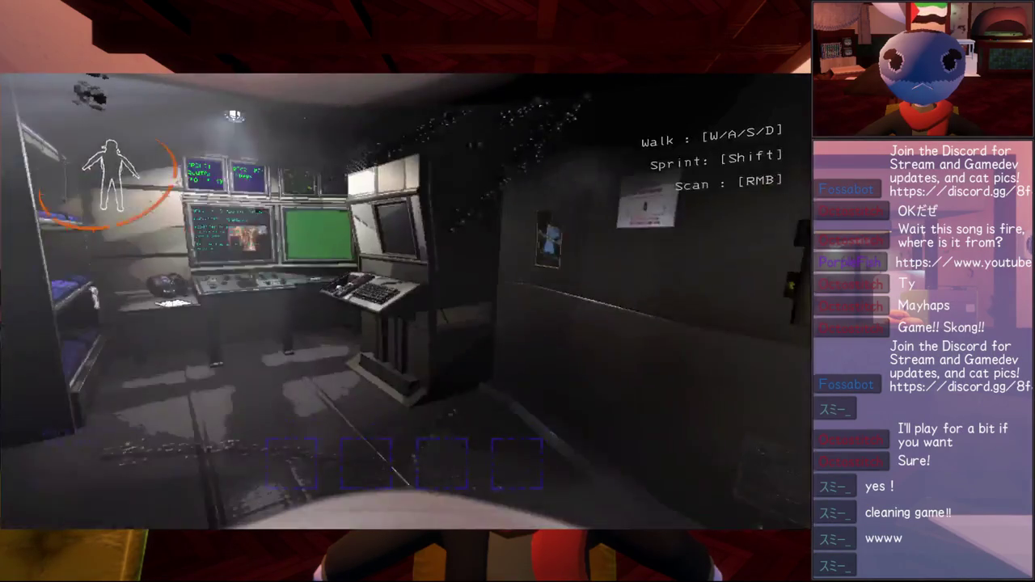
key(e)
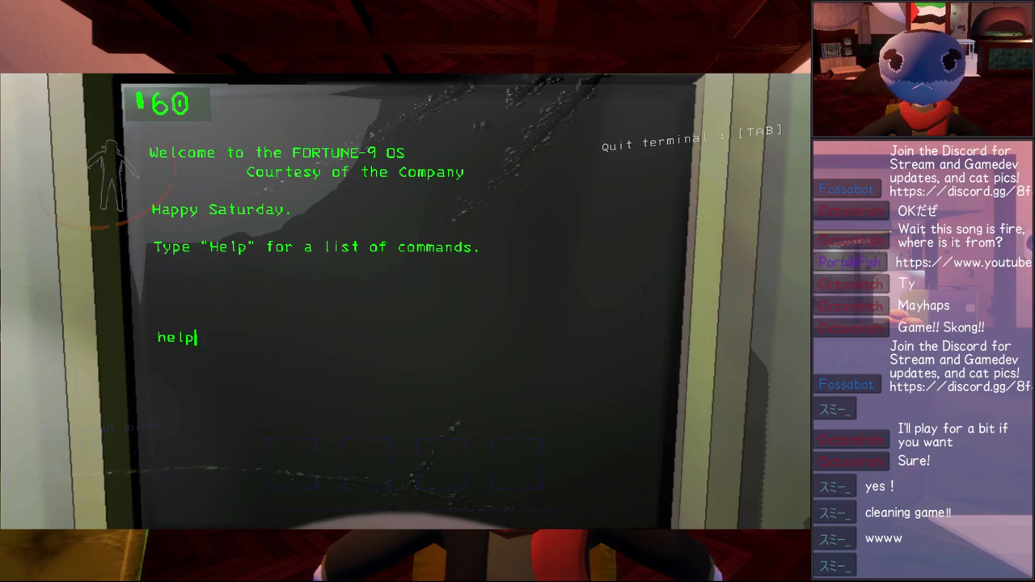
Run help and store on the terminal to browse the Company store listing
key(Return)
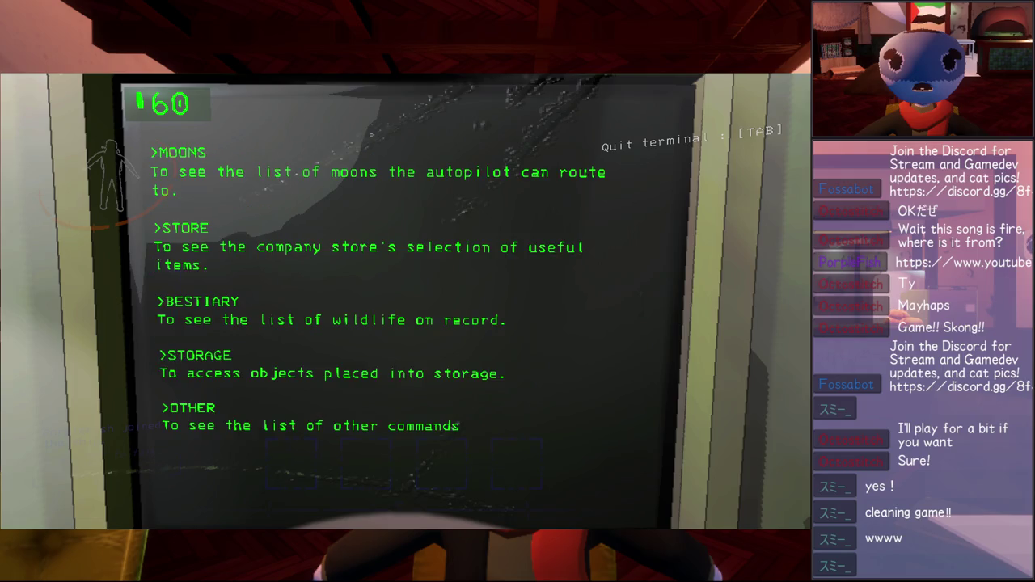
text(store)
key(Return)
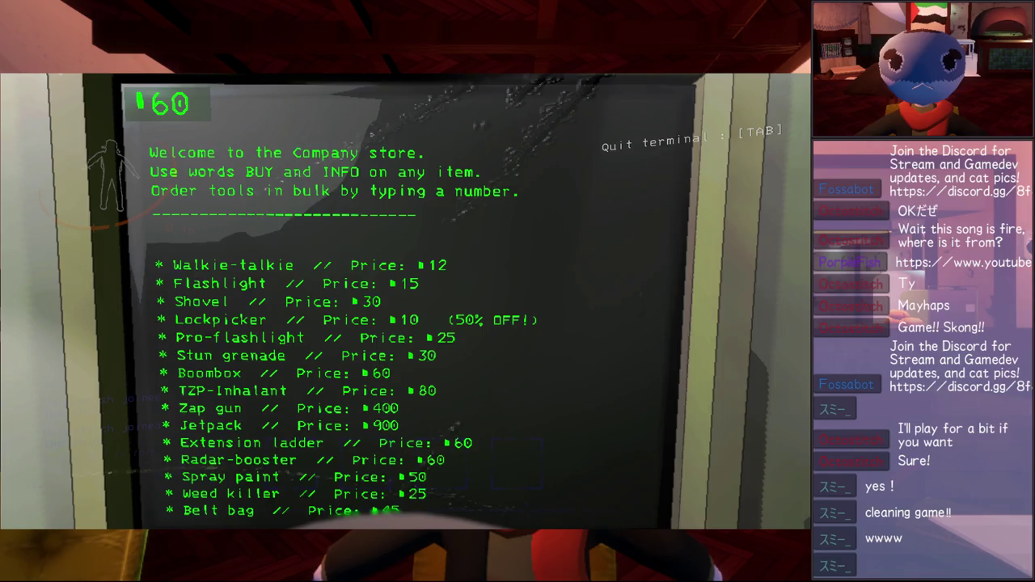
text(flas)
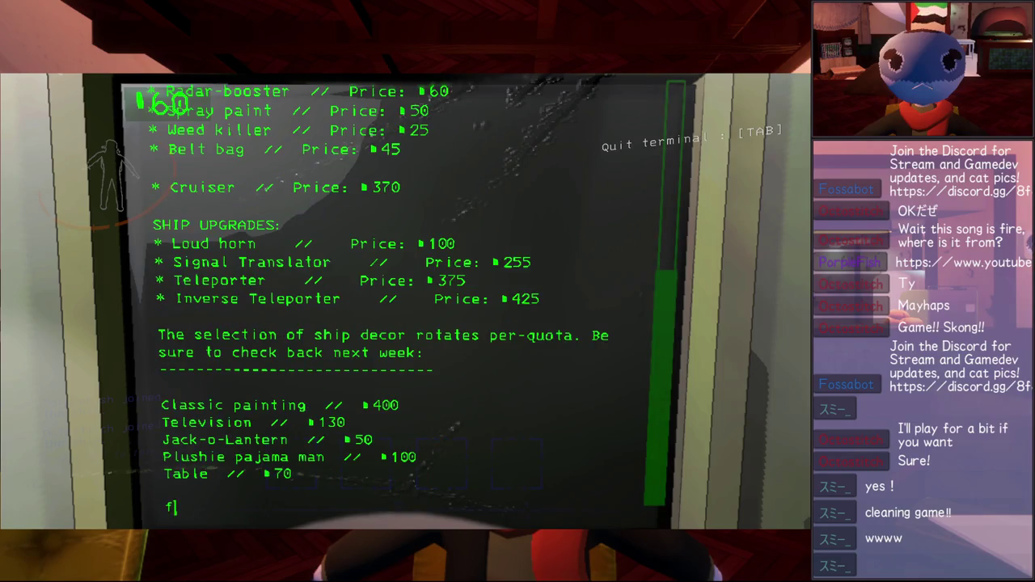
scroll(405, 307, up, 3)
scroll(404, 307, up, 1)
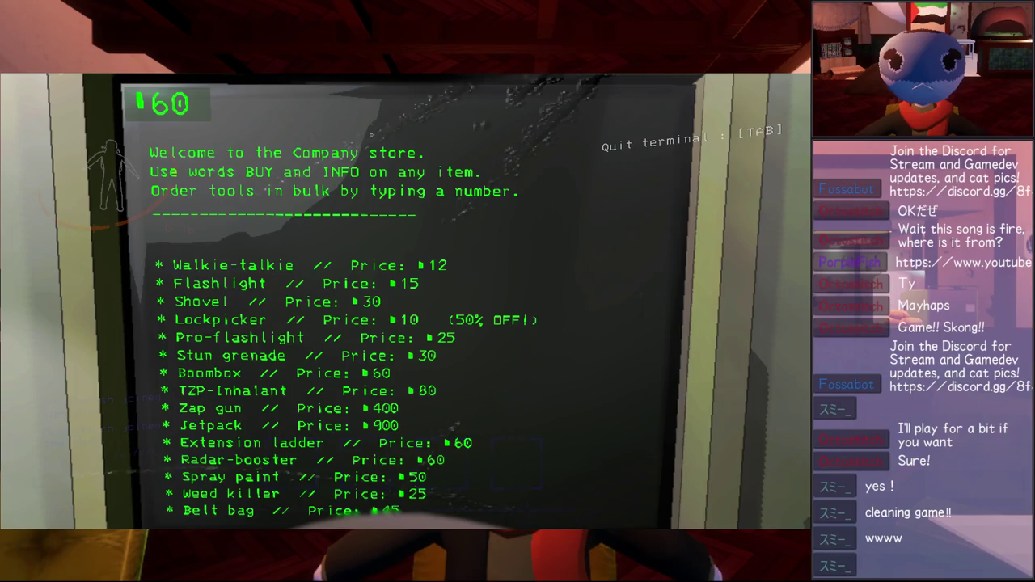
scroll(404, 308, down, 5)
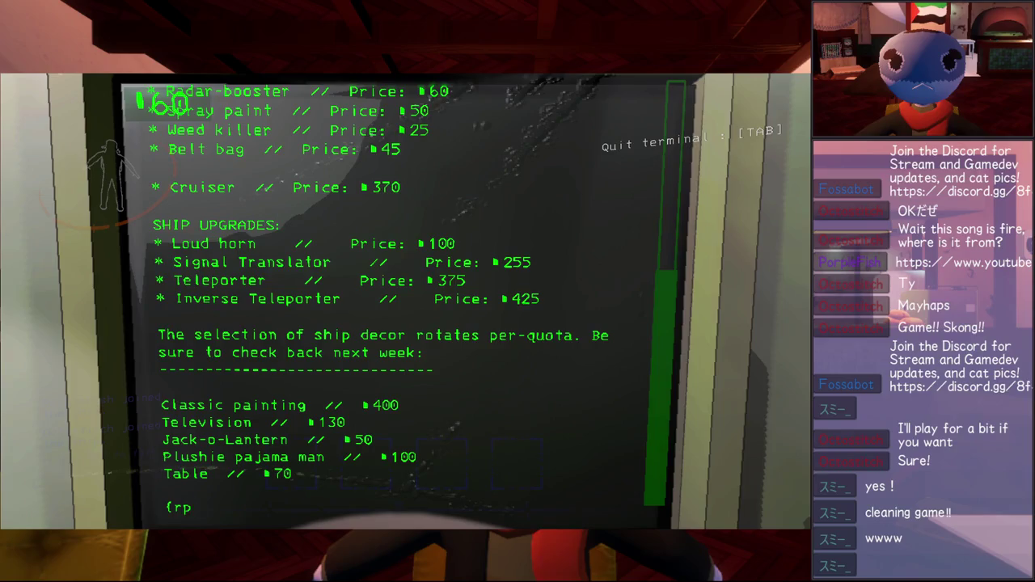
Order and confirm two pro flashlights, leaving 10 credits
text(ashlight)
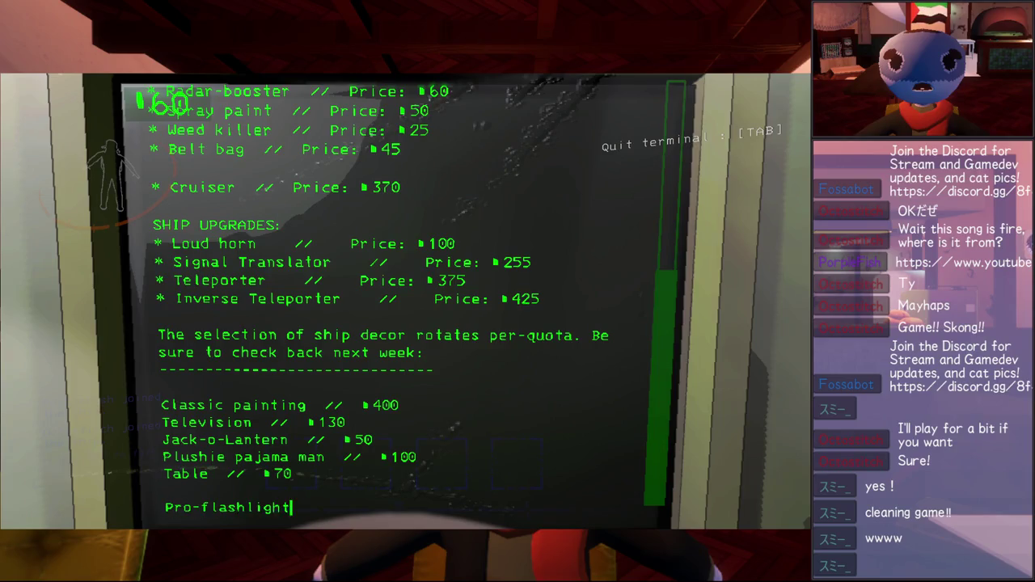
key(Return)
text(confi)
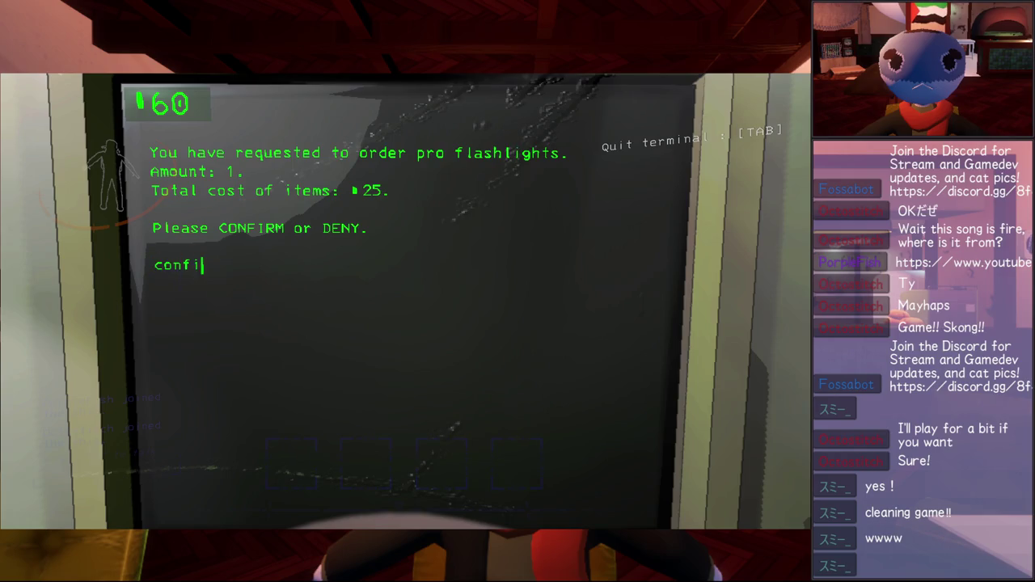
text(r)
key(Return)
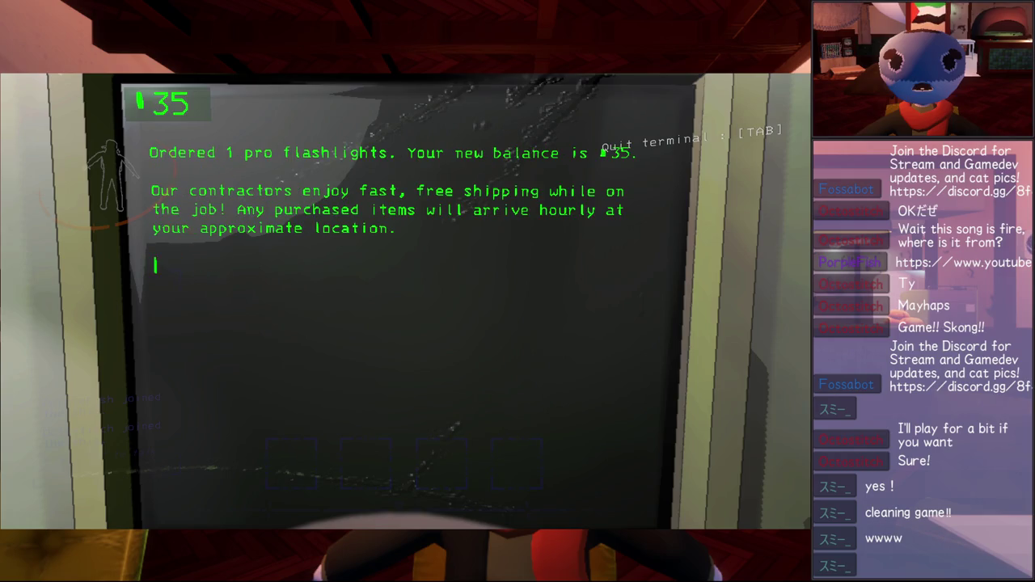
text(pro-flas)
text(lght)
key(Return)
text(firm)
key(Return)
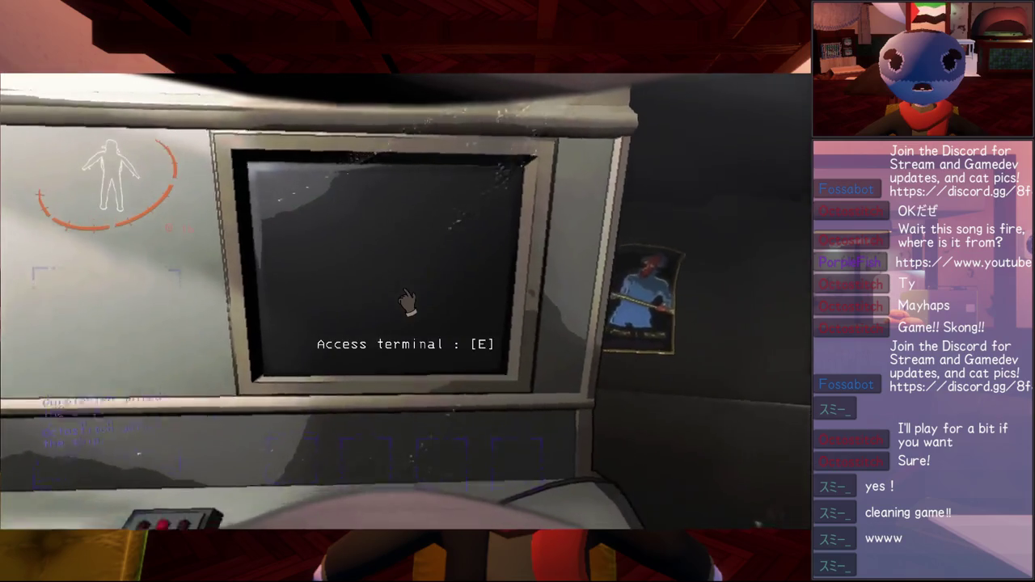
key(e)
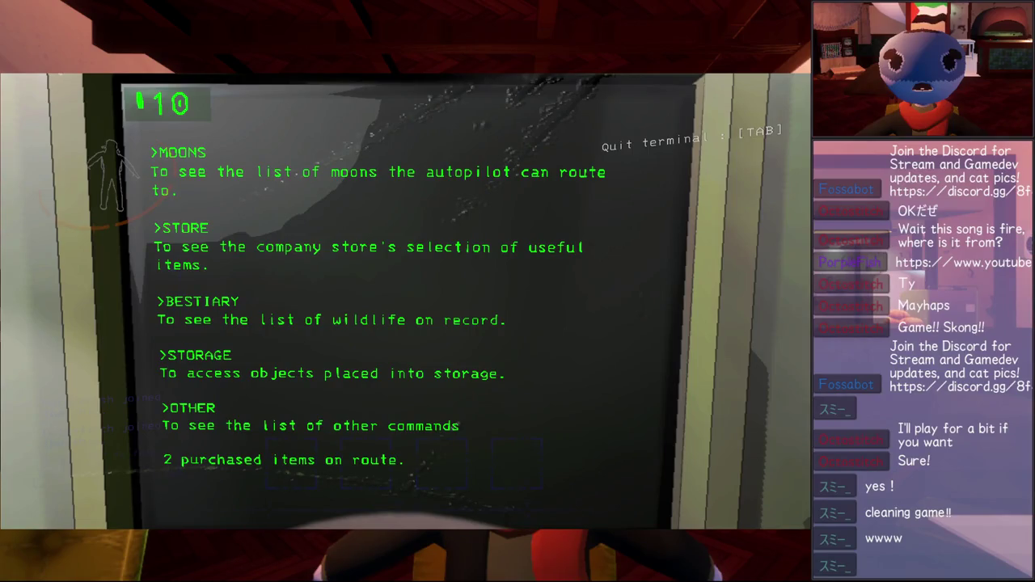
text(moons)
Route the autopilot to 220-Assurance from the moons list, confirm, and exit the terminal
key(Return)
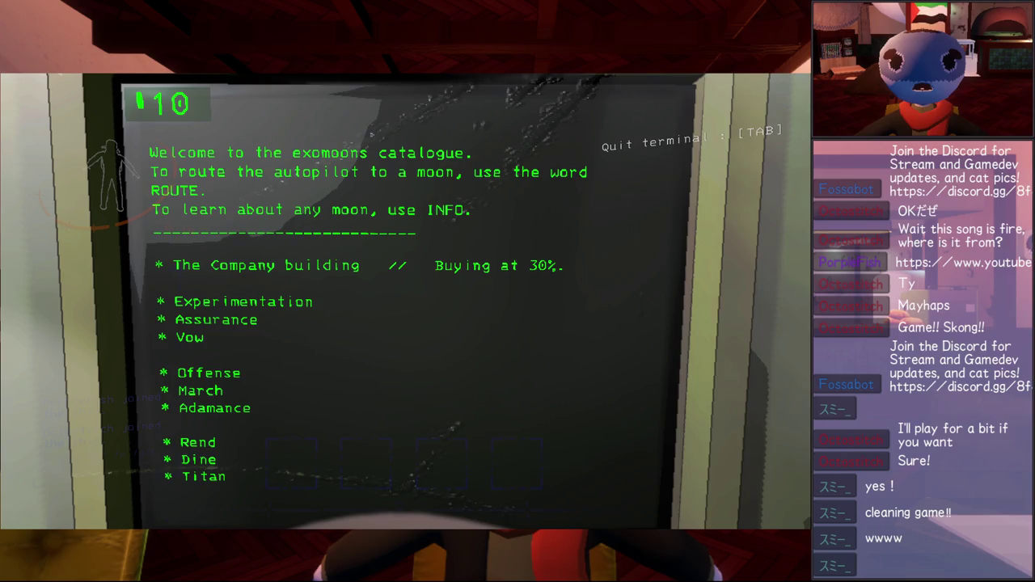
text(assuranc)
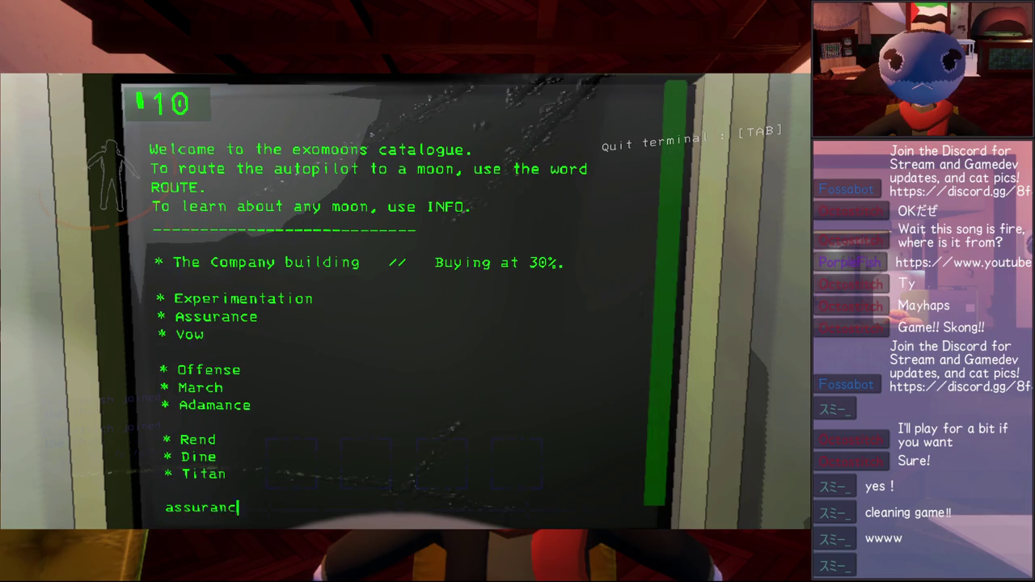
text(e)
key(Return)
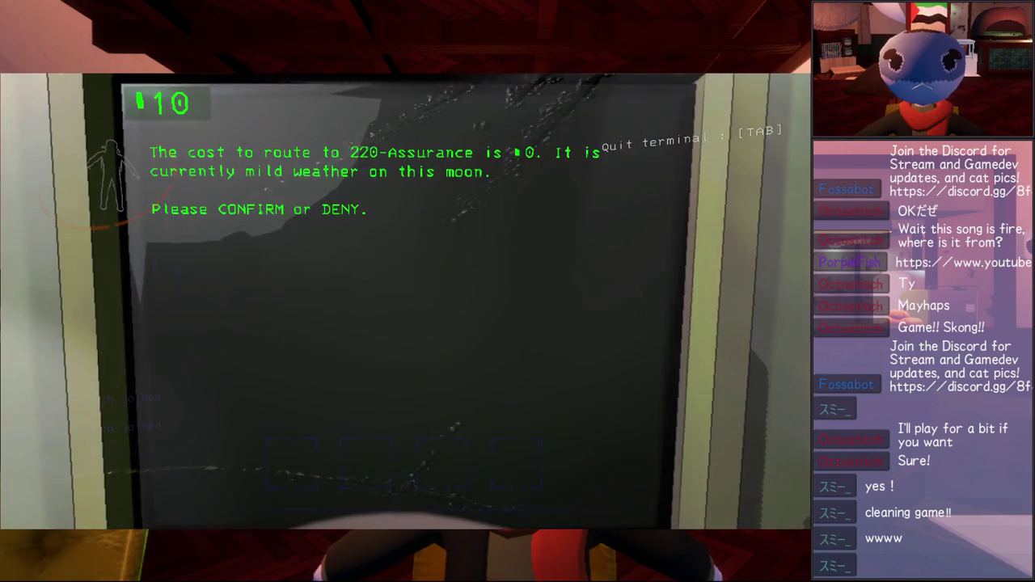
text(confirm)
key(Return)
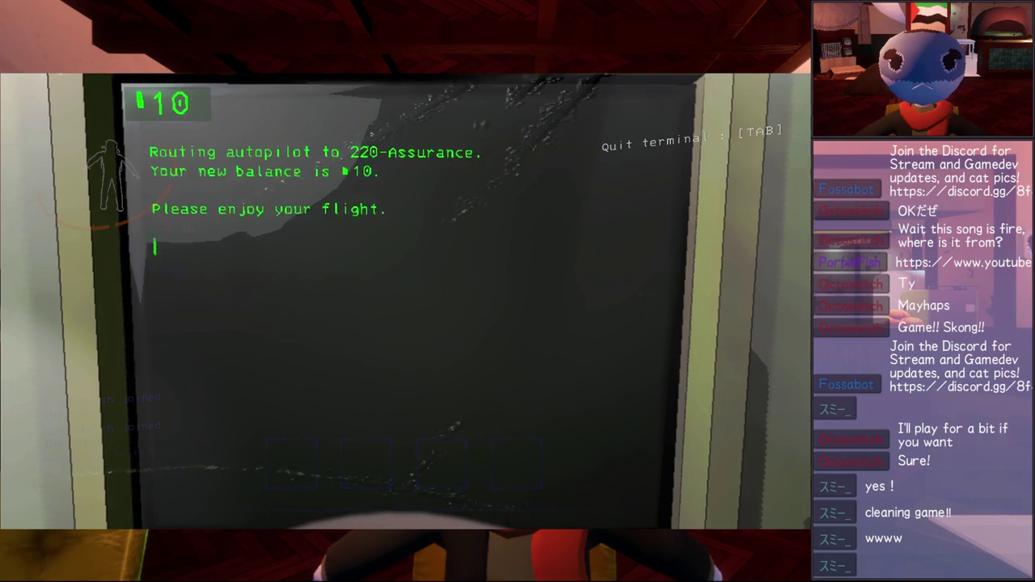
text(ass)
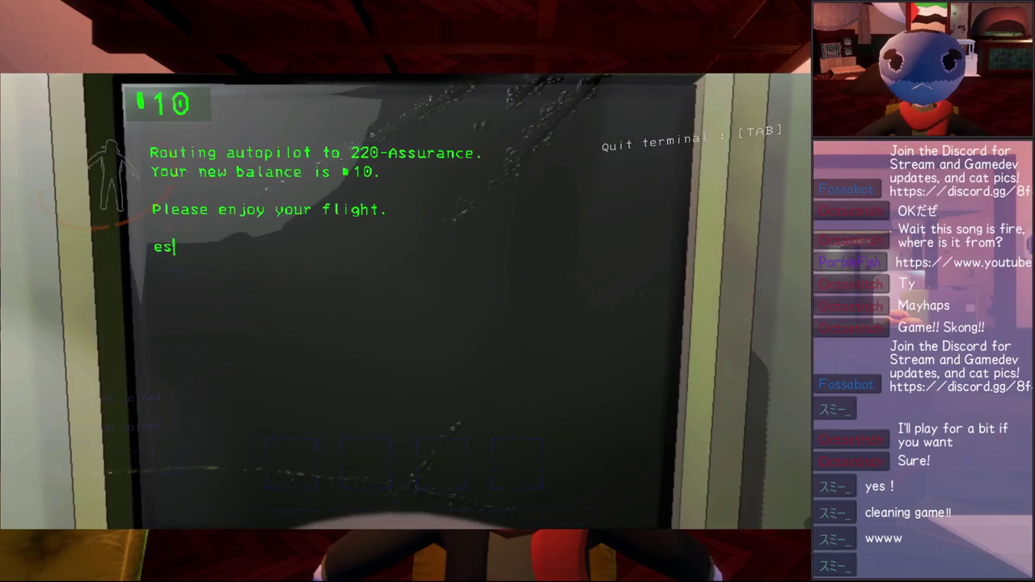
key(Tab)
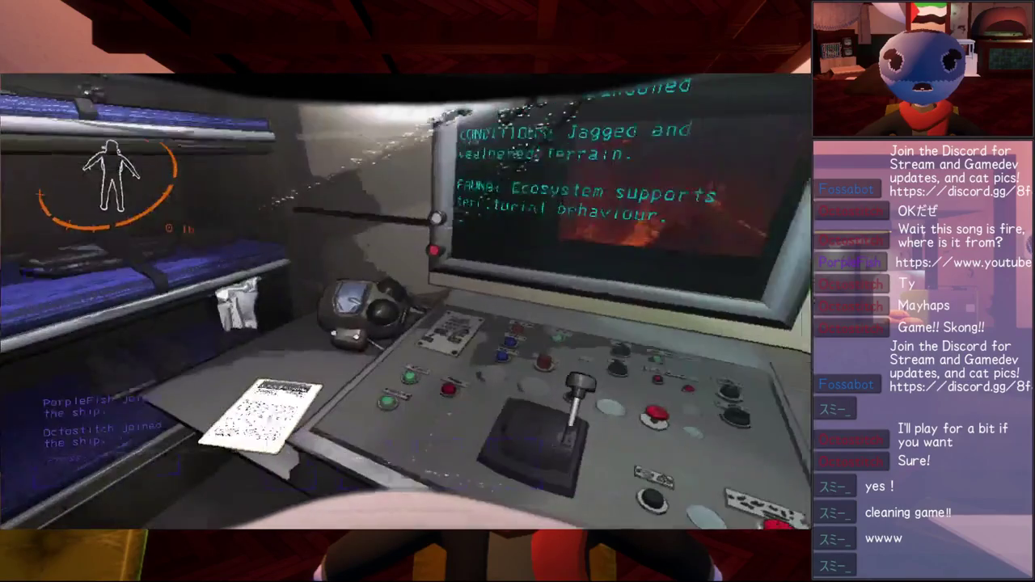
Pull the ship's start lever and walk out the open door onto the catwalk
key(e)
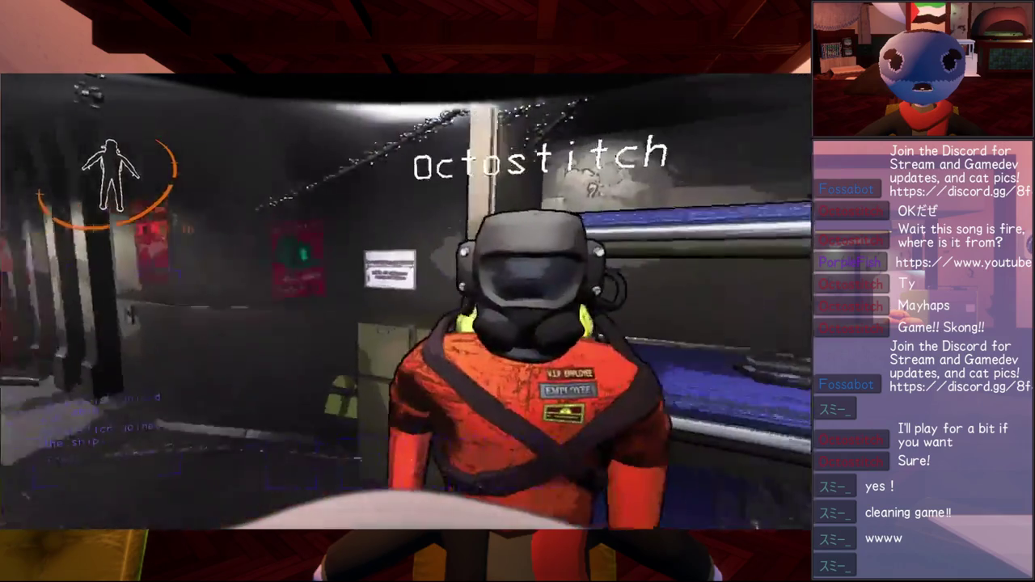
key(w)
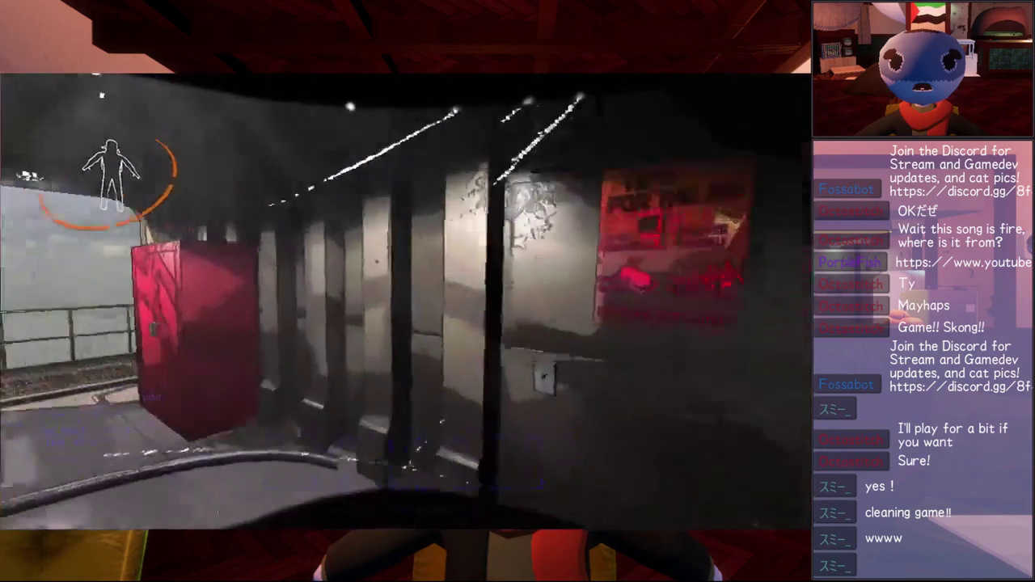
key(w)
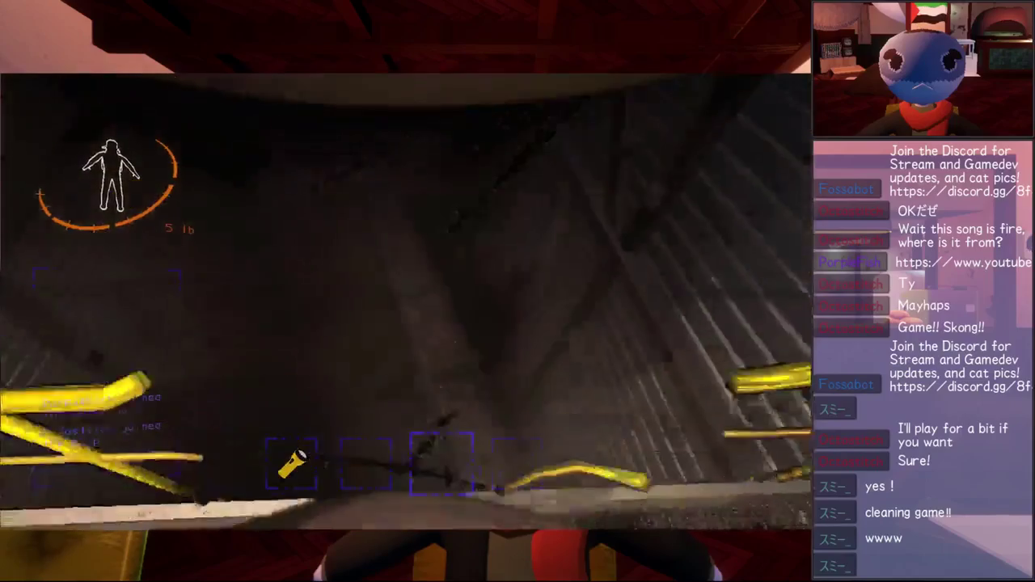
Switch on the flashlight and pick up the cookie mold pan and red brush
scroll(407, 301, up, 2)
click(408, 301)
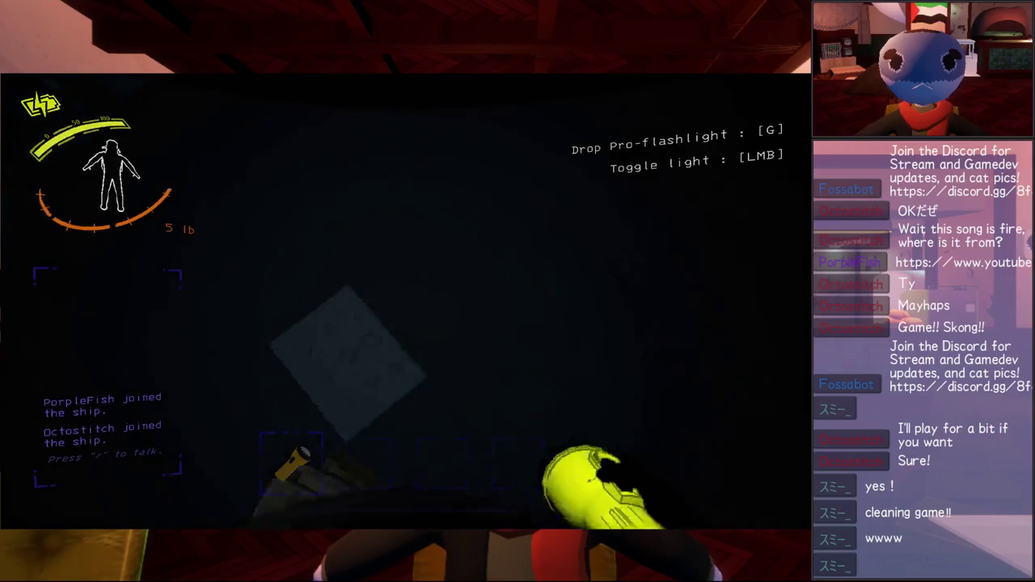
key(e)
scroll(404, 299, up, 1)
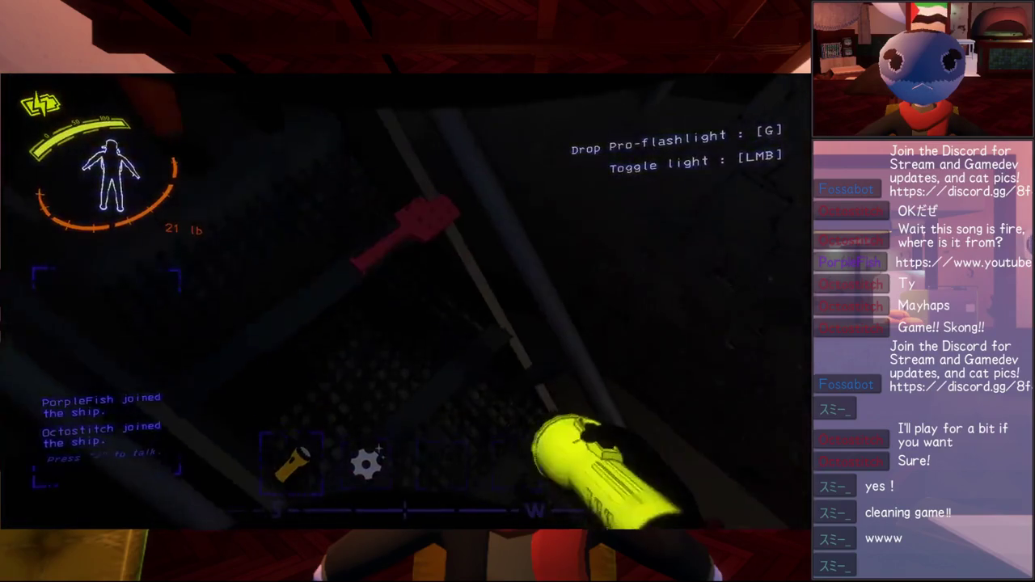
key(e)
scroll(404, 299, up, 1)
scroll(404, 299, up, 1)
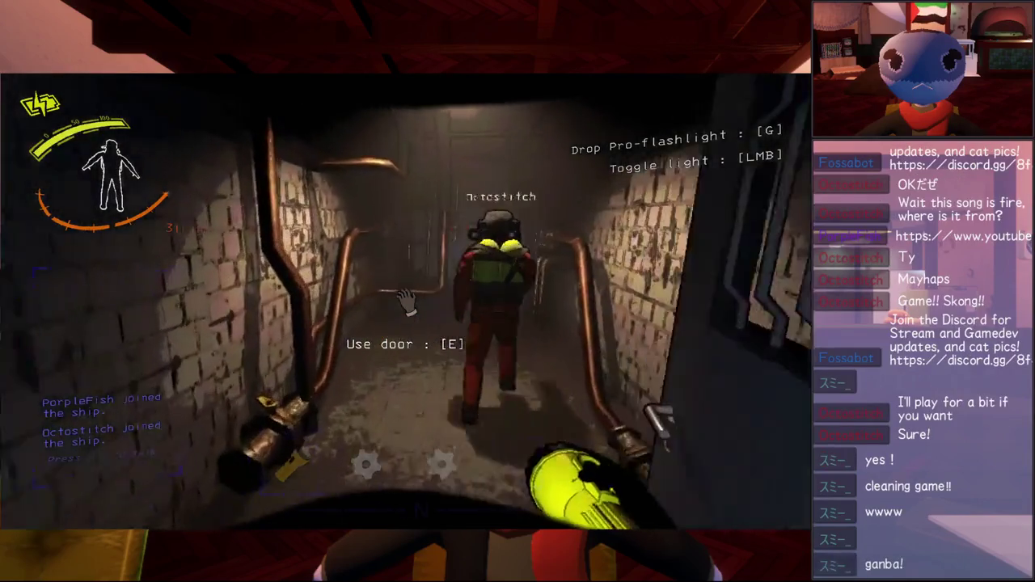
Light the dark corridor, scan for items three times, and toggle the flashlight
click(406, 301)
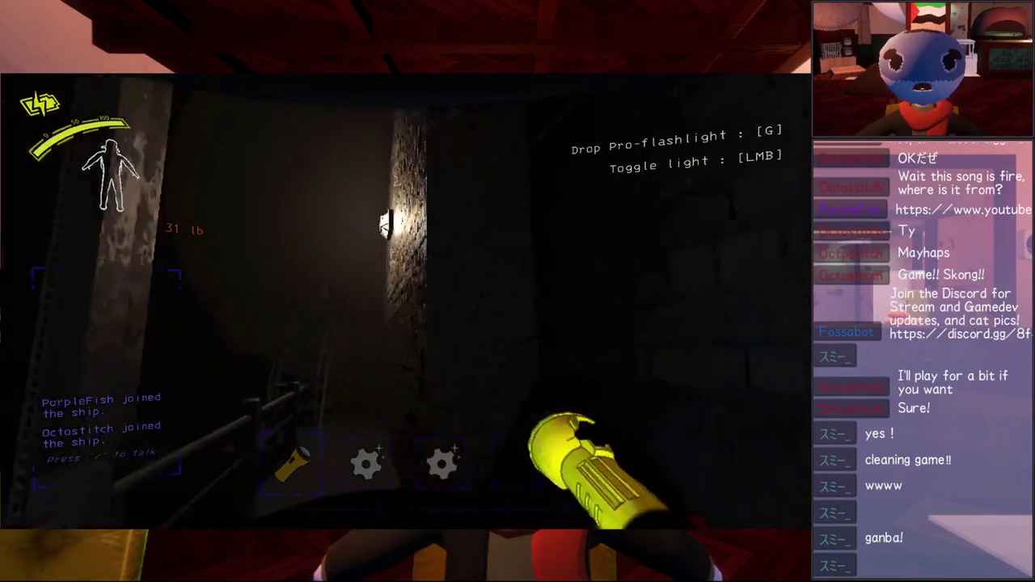
right_click(405, 301)
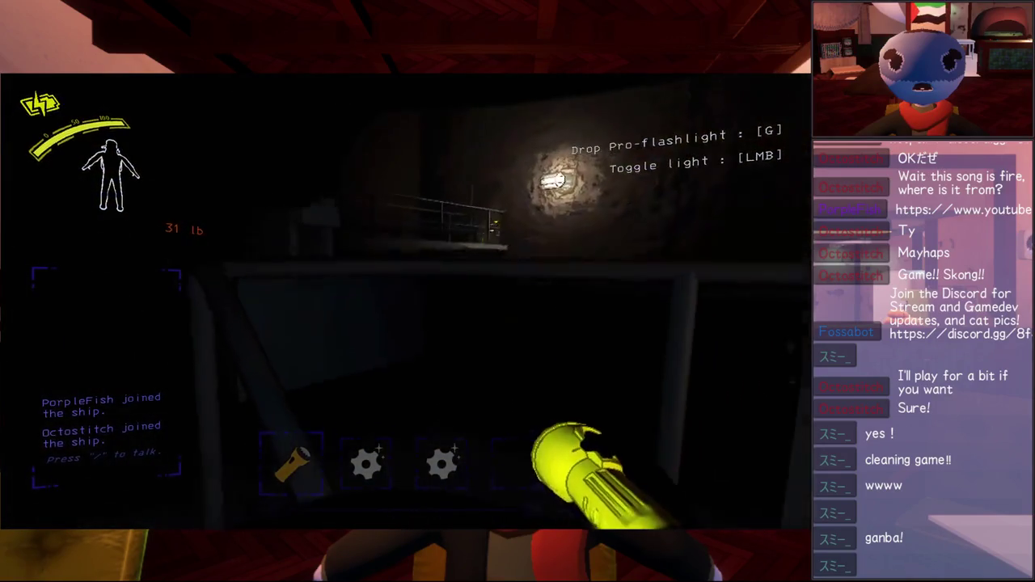
right_click(406, 302)
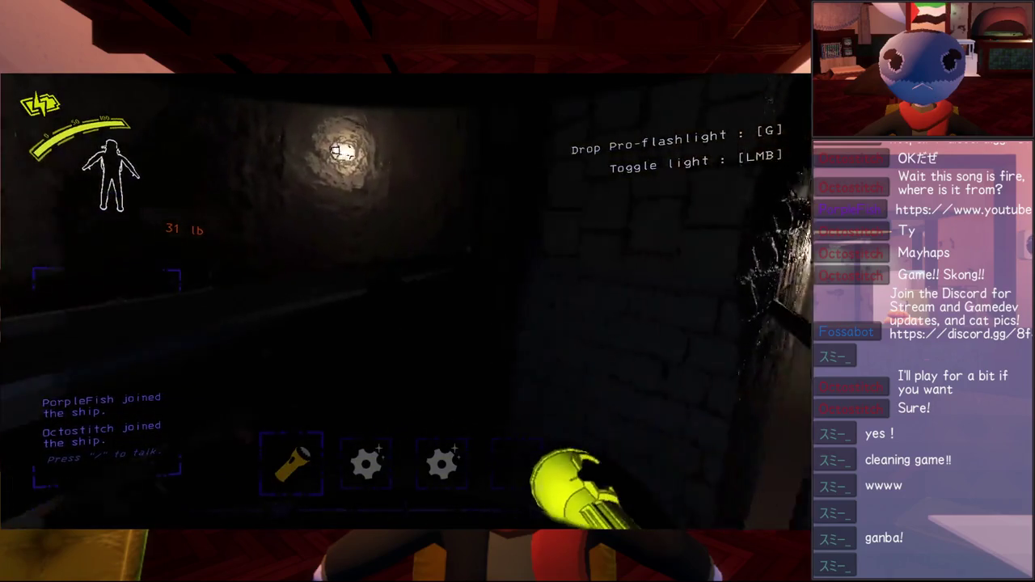
right_click(406, 301)
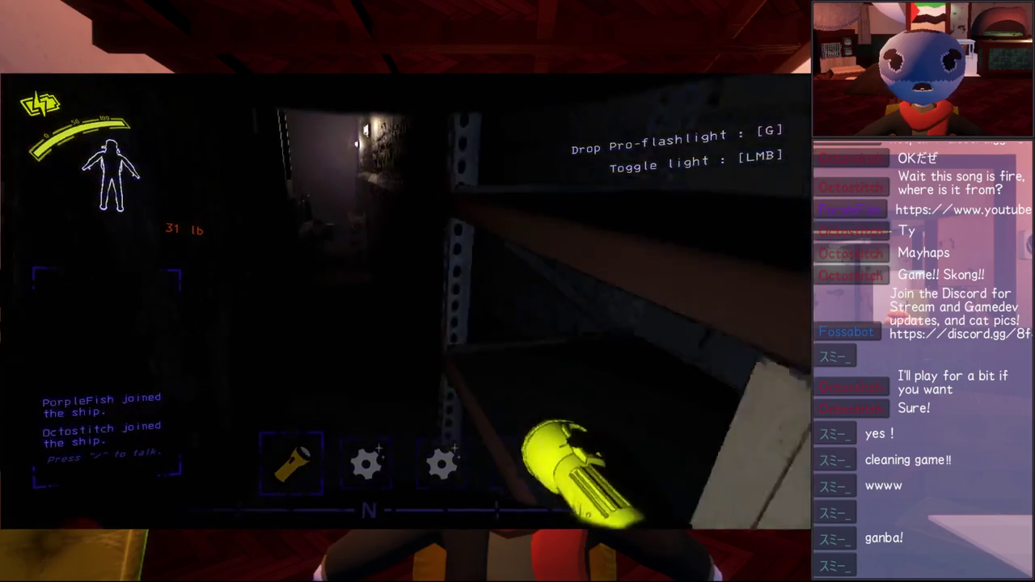
click(406, 301)
click(406, 301)
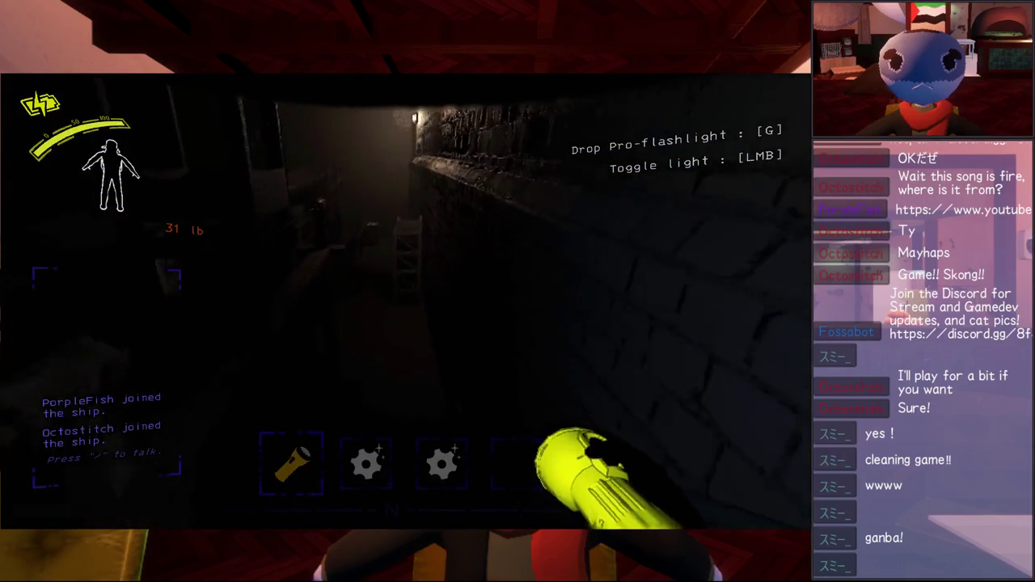
click(406, 301)
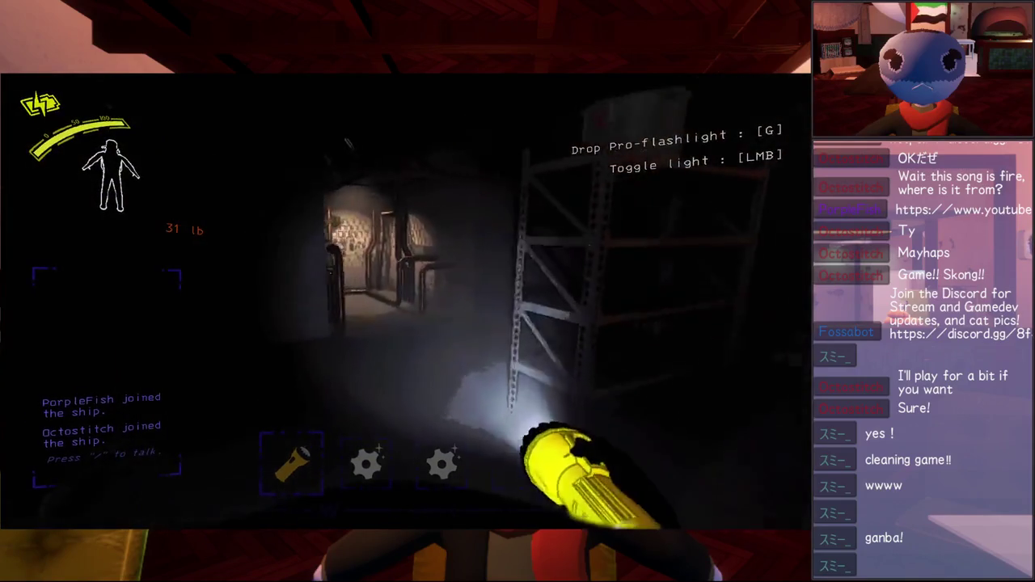
click(406, 302)
click(406, 302)
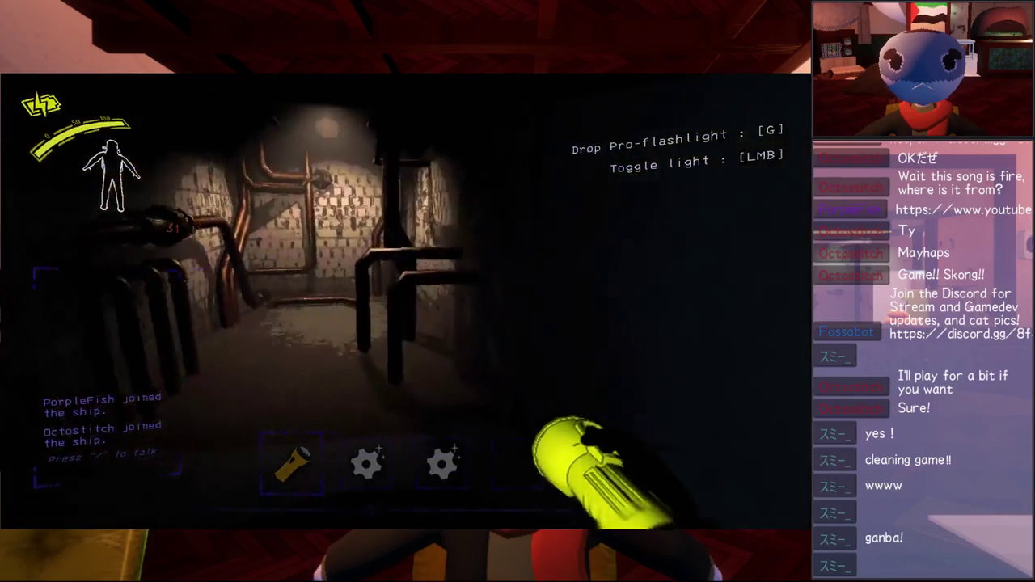
Walk through the brick corridors past the other player into the dark storage area
key(w)
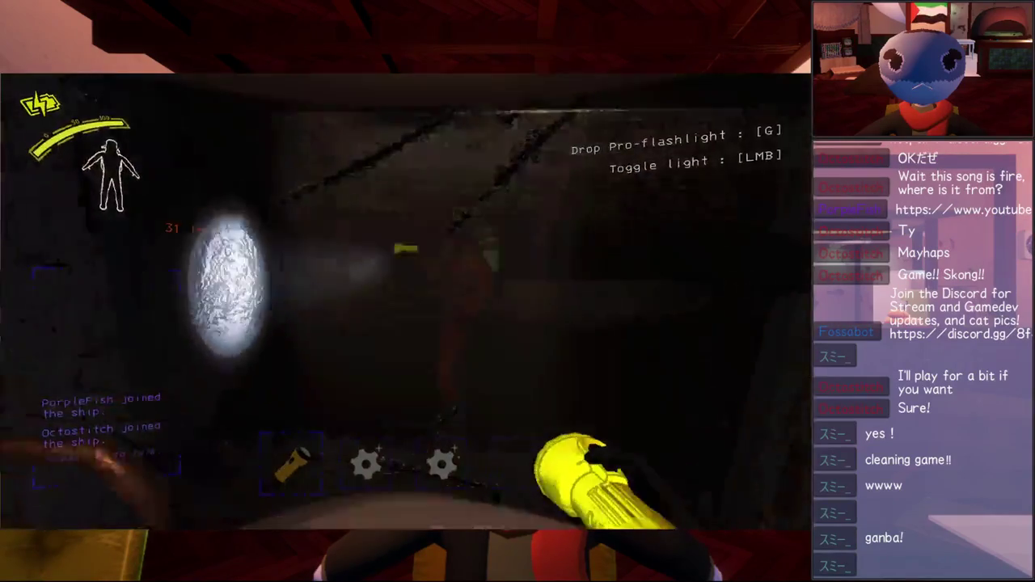
click(405, 302)
click(405, 302)
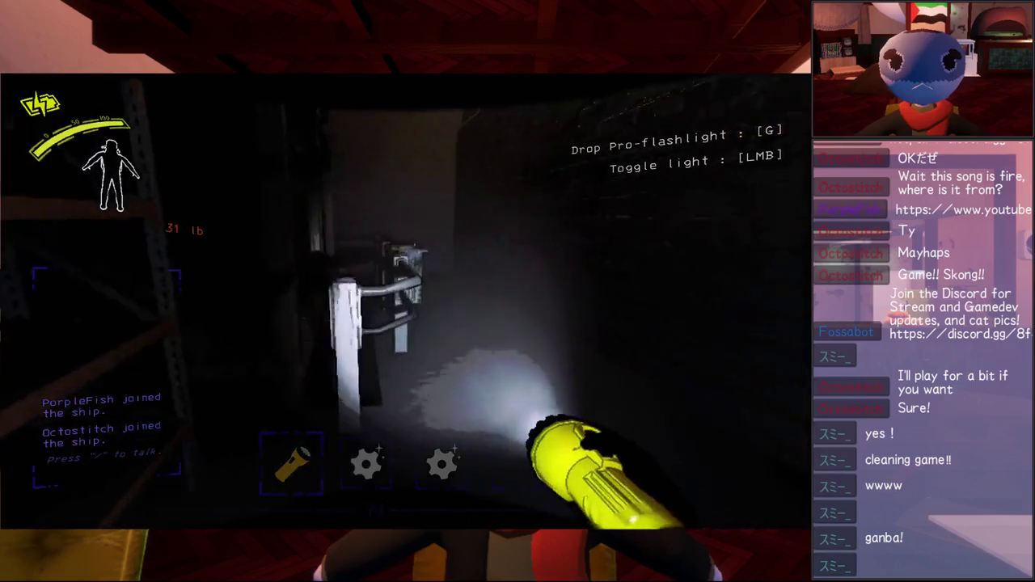
key(w)
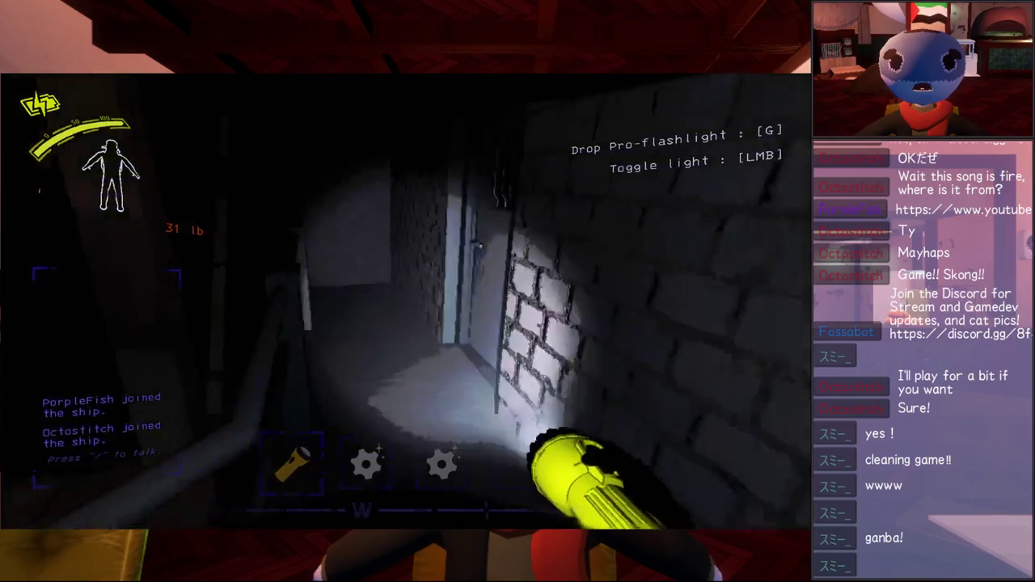
key(w)
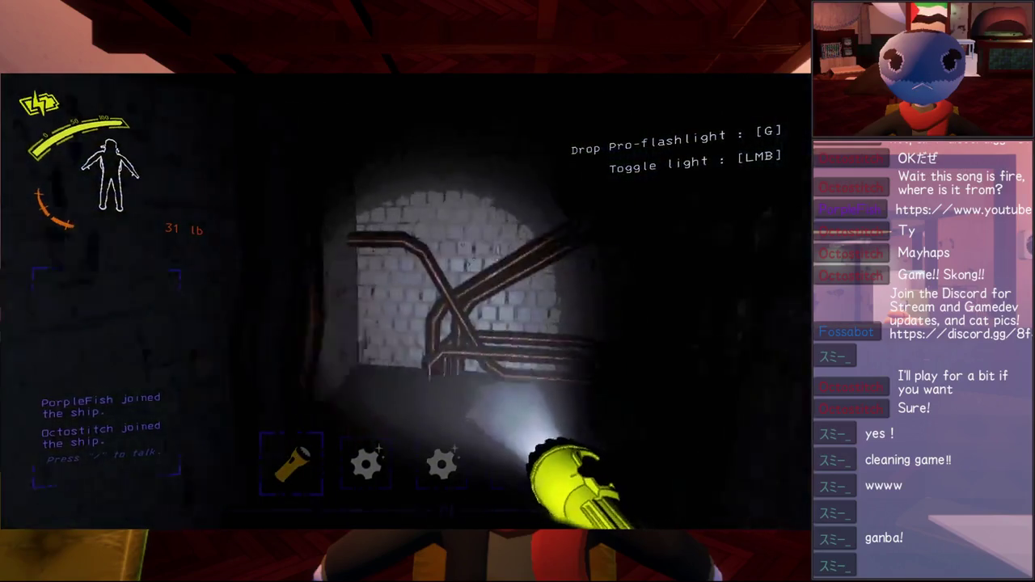
key(w)
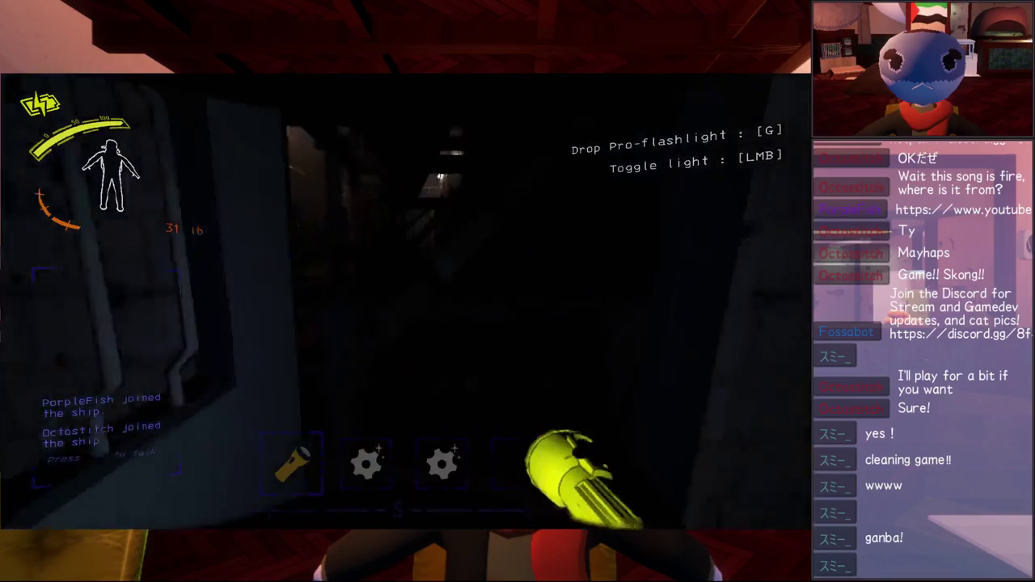
key(w)
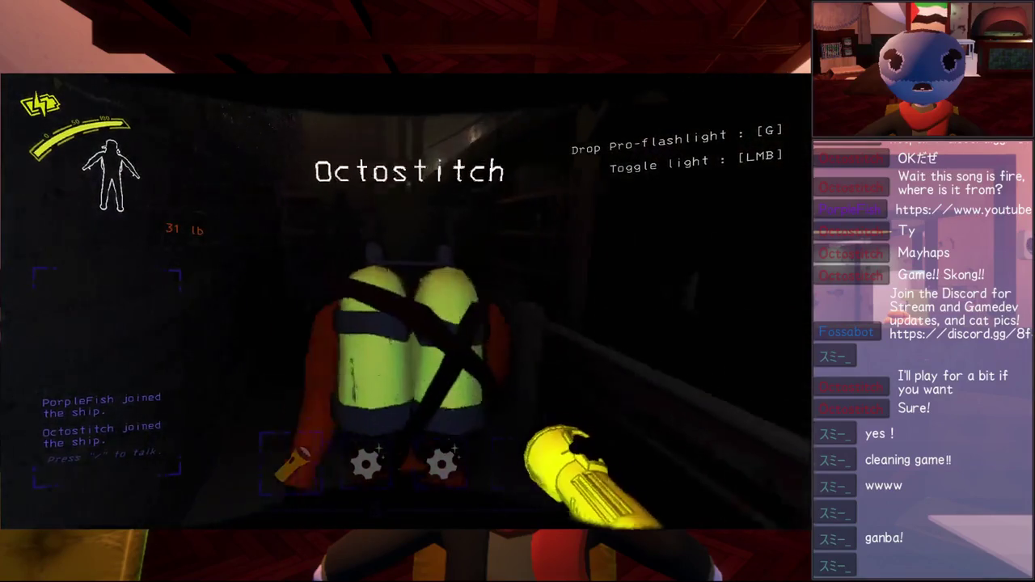
key(w)
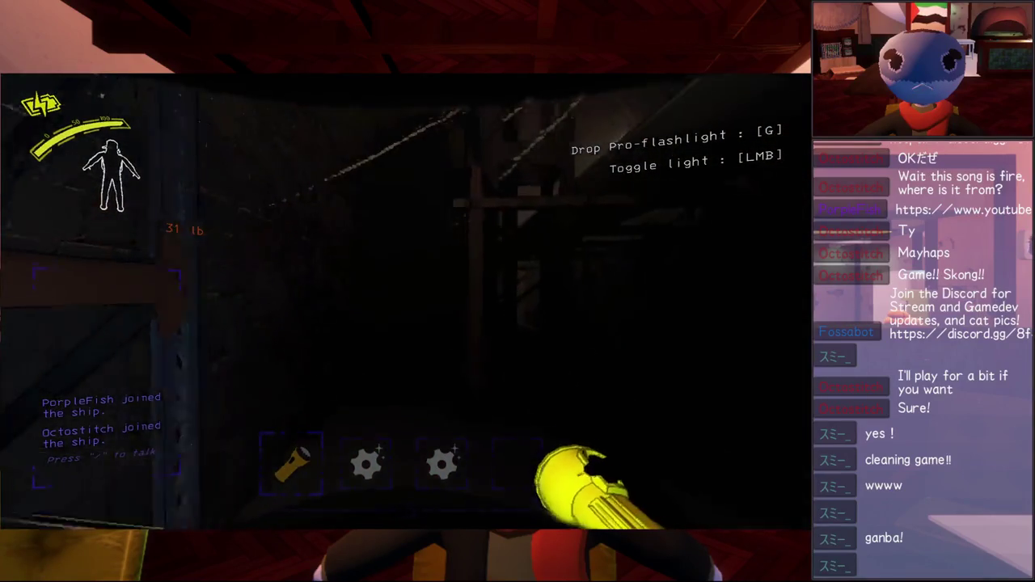
key(w)
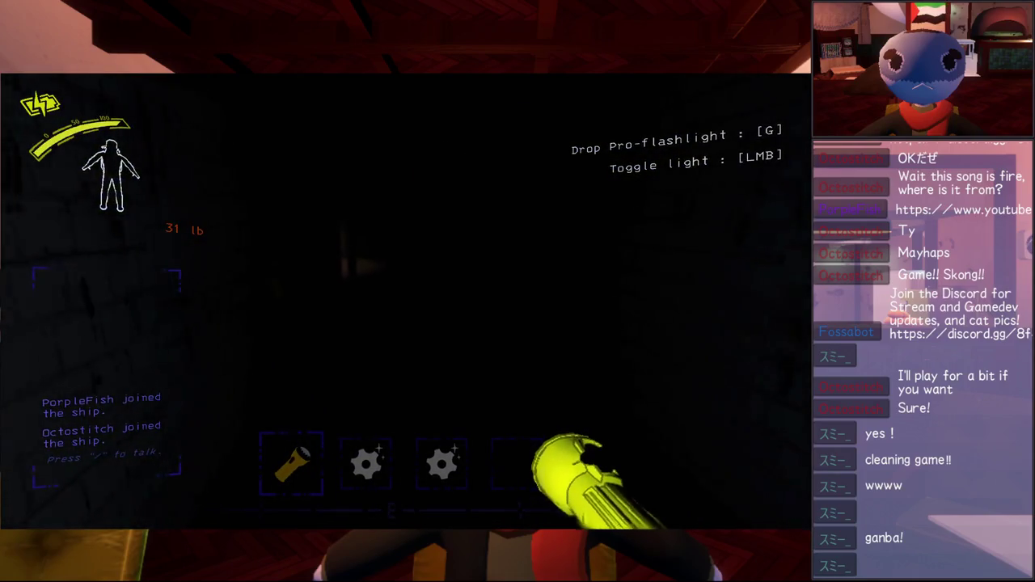
Switch the flashlight on and off, then use the barred door at the tunnel's end
click(405, 301)
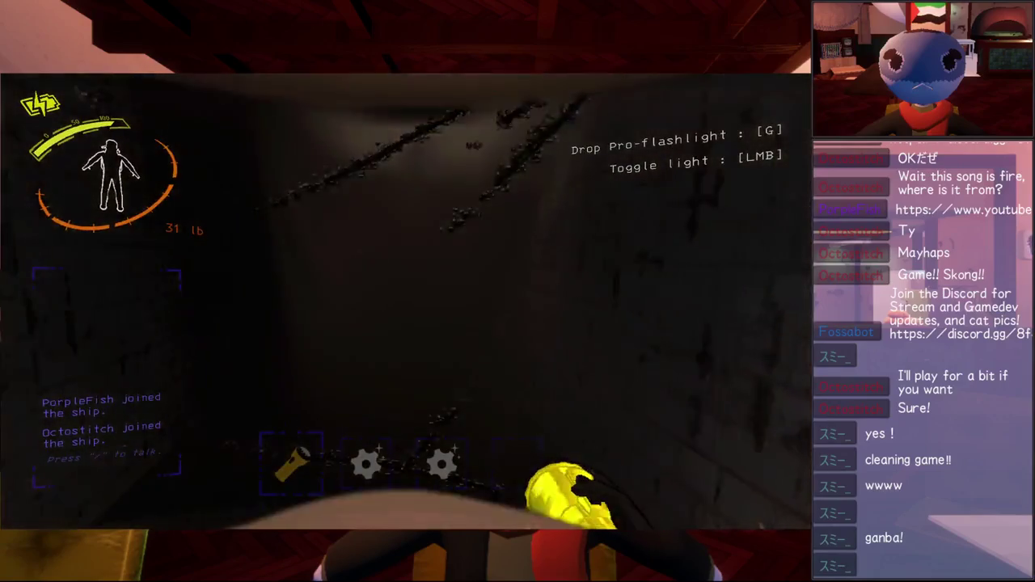
click(517, 291)
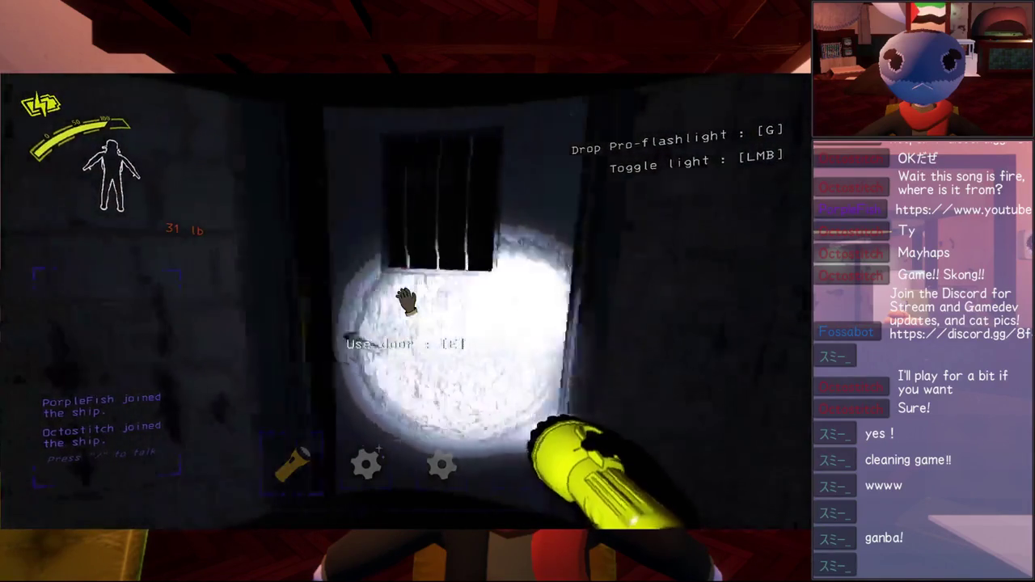
key(e)
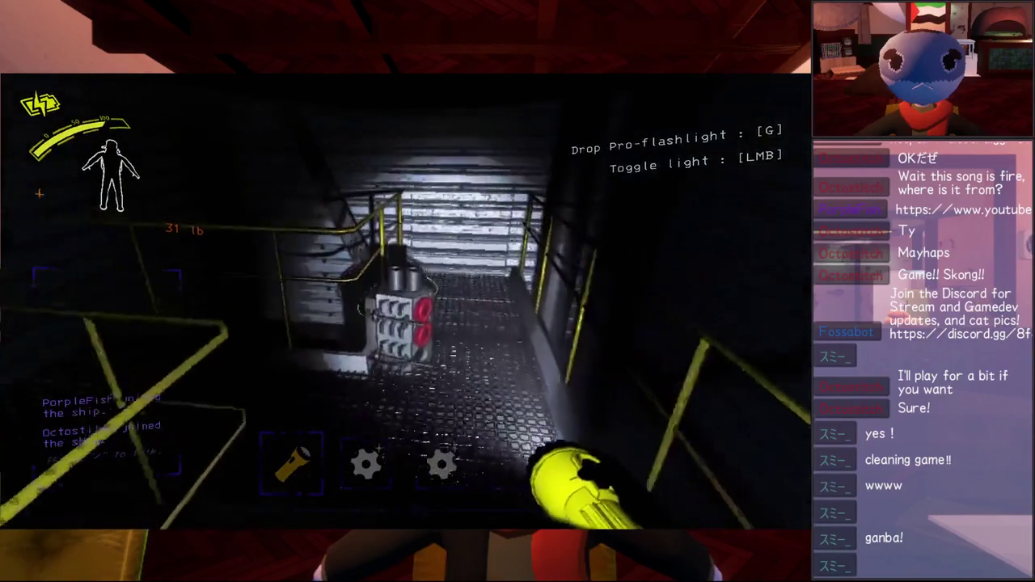
Pick up the V-type engine and carry it down the stairway
key(e)
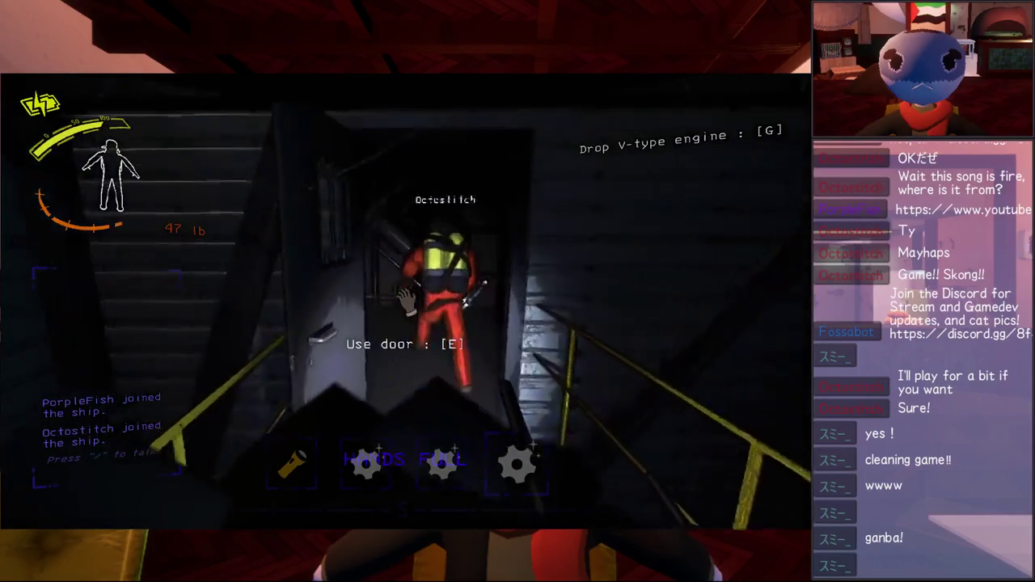
key(e)
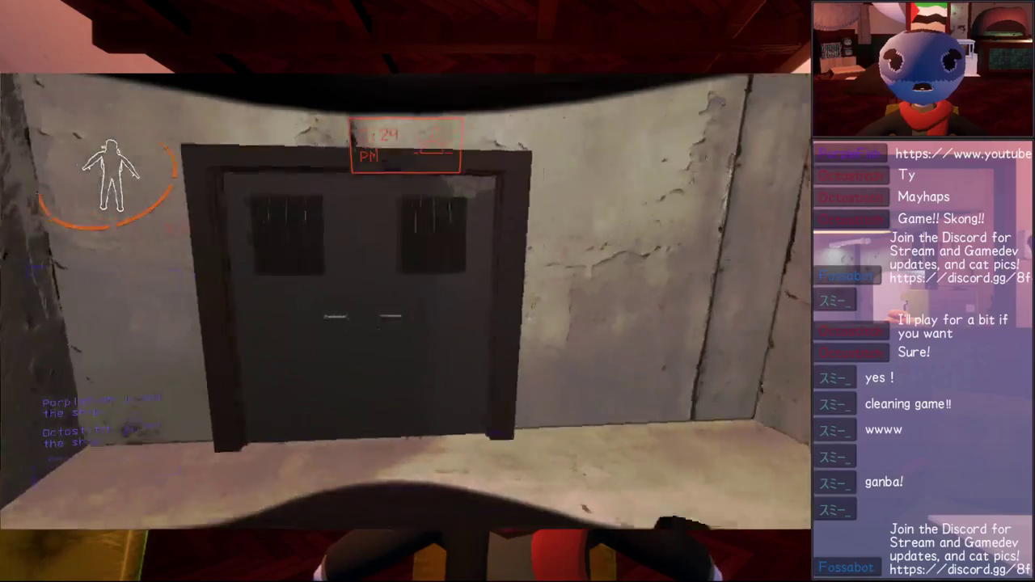
Enter through the double door, grab the Rubik's cube, scan, and leave via the Fire Exit
key(e)
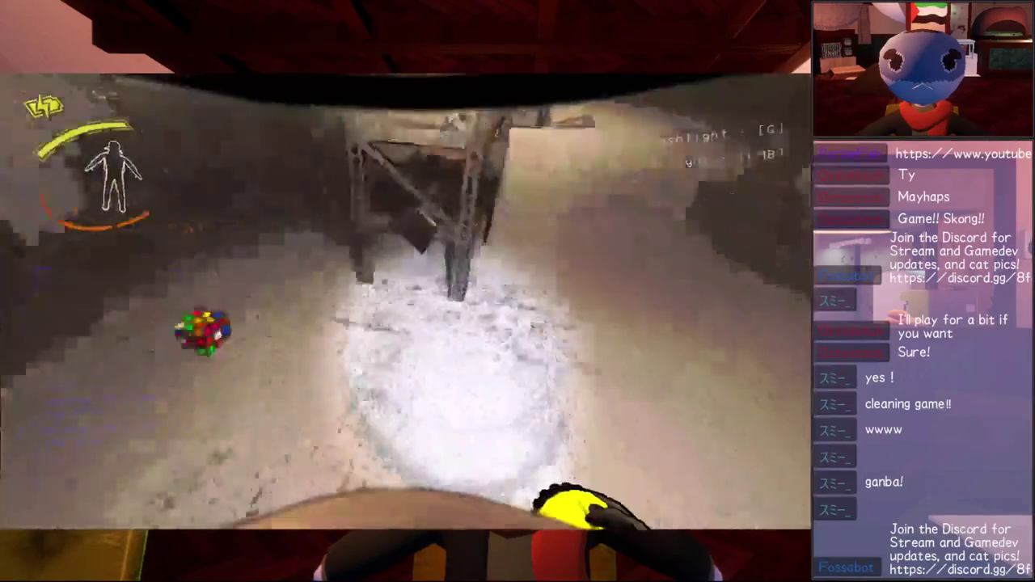
key(e)
scroll(404, 299, down, 1)
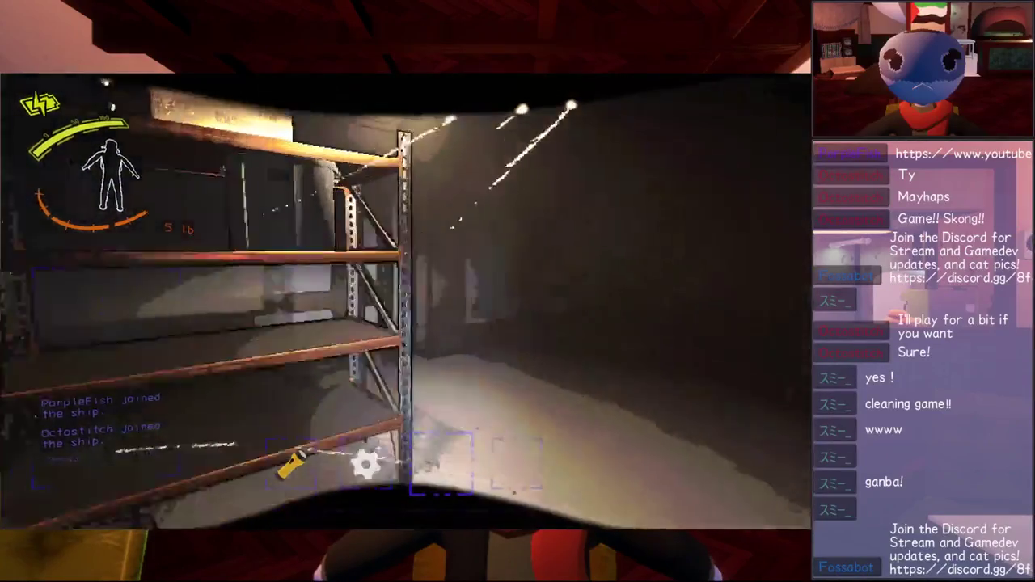
scroll(404, 299, up, 2)
right_click(404, 299)
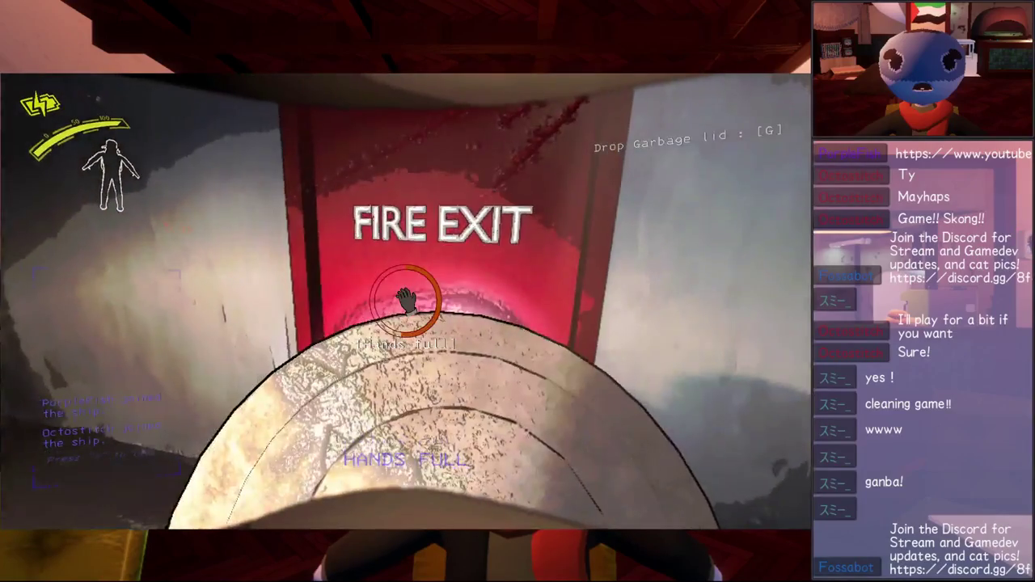
key(e)
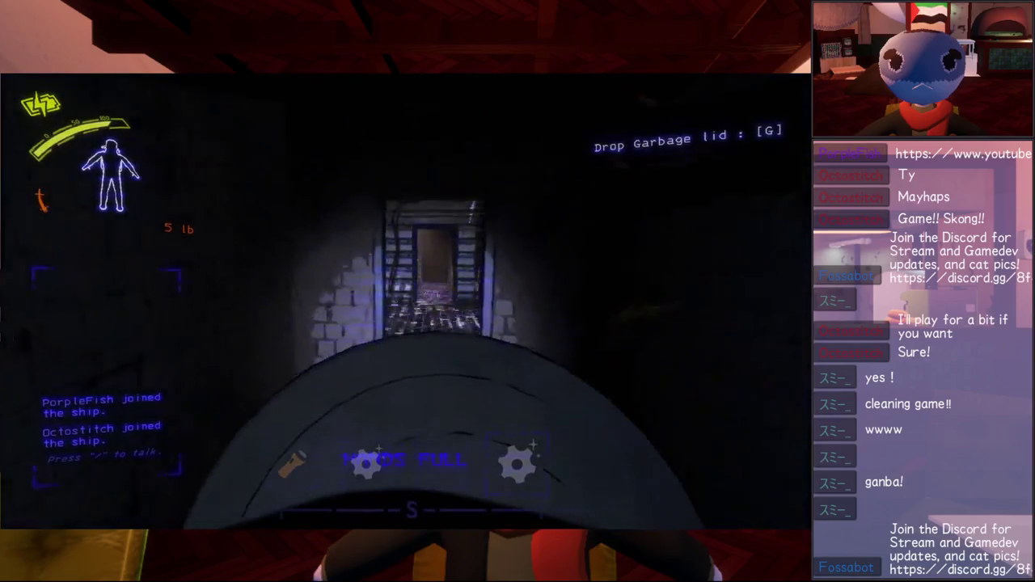
key(e)
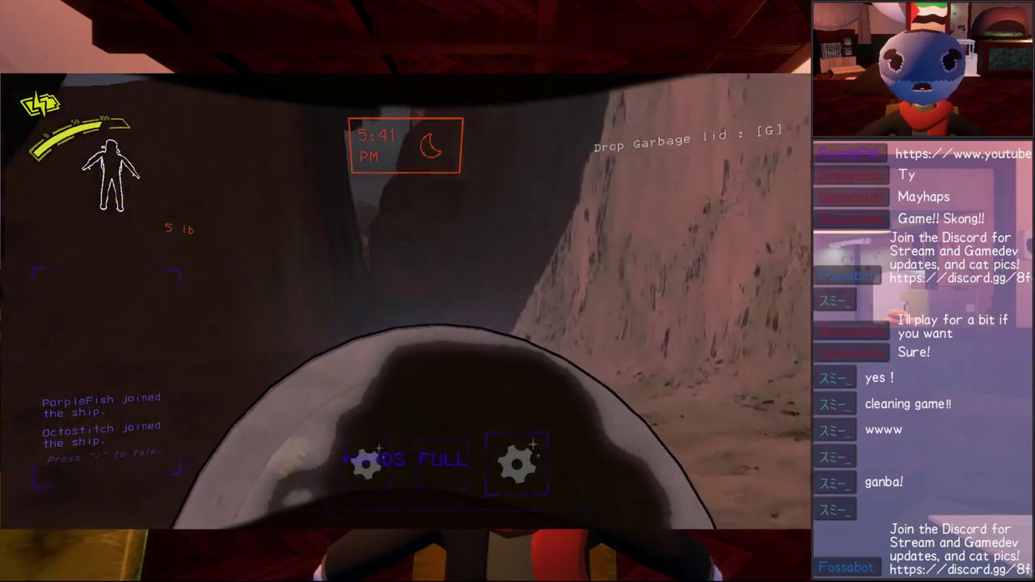
Walk back through the canyon passage and board the ship with the garbage lid
key(e)
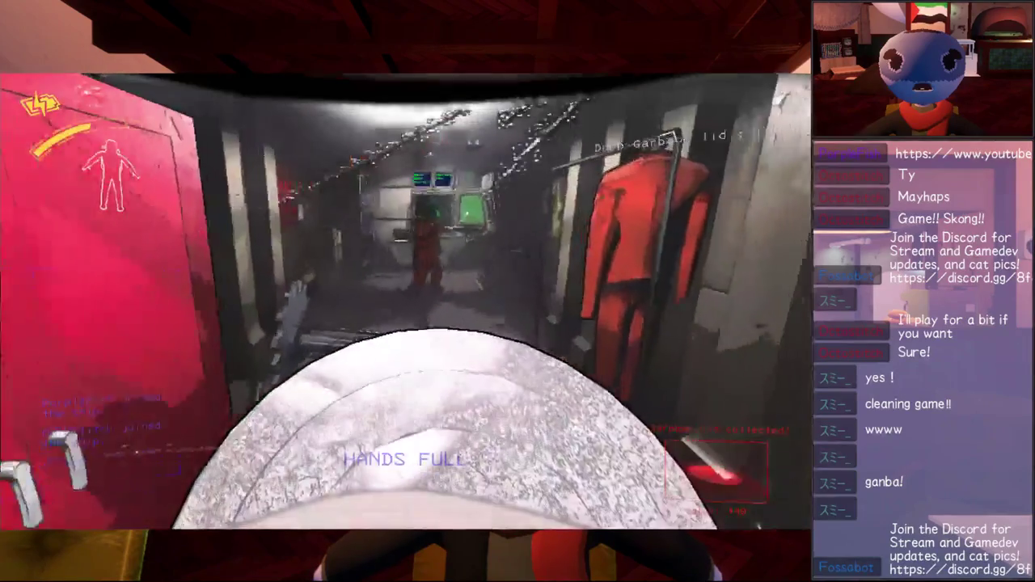
Drop the garbage lid and toy cube, scan the $209 loot, and pull the ship lever
key(g)
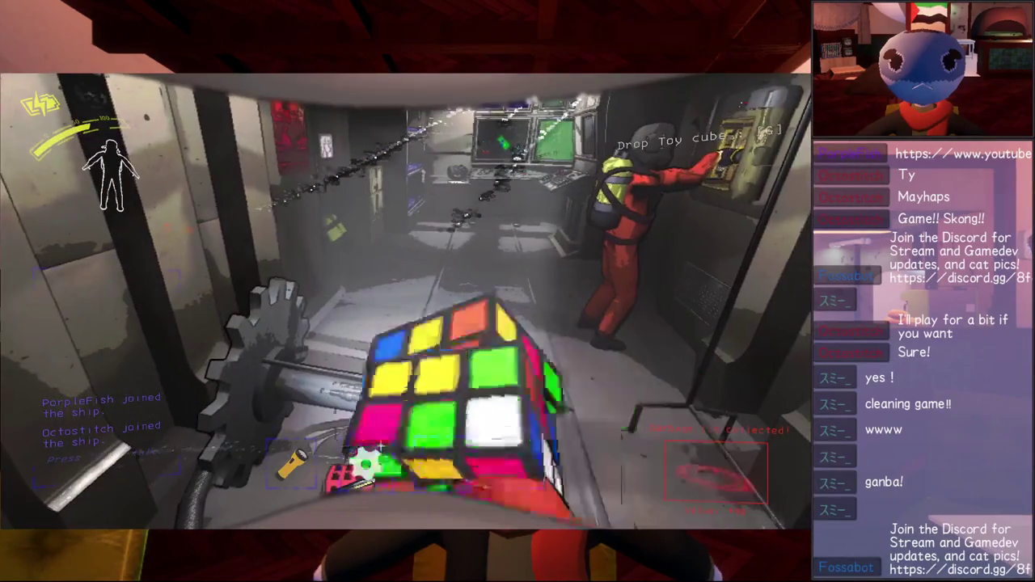
key(g)
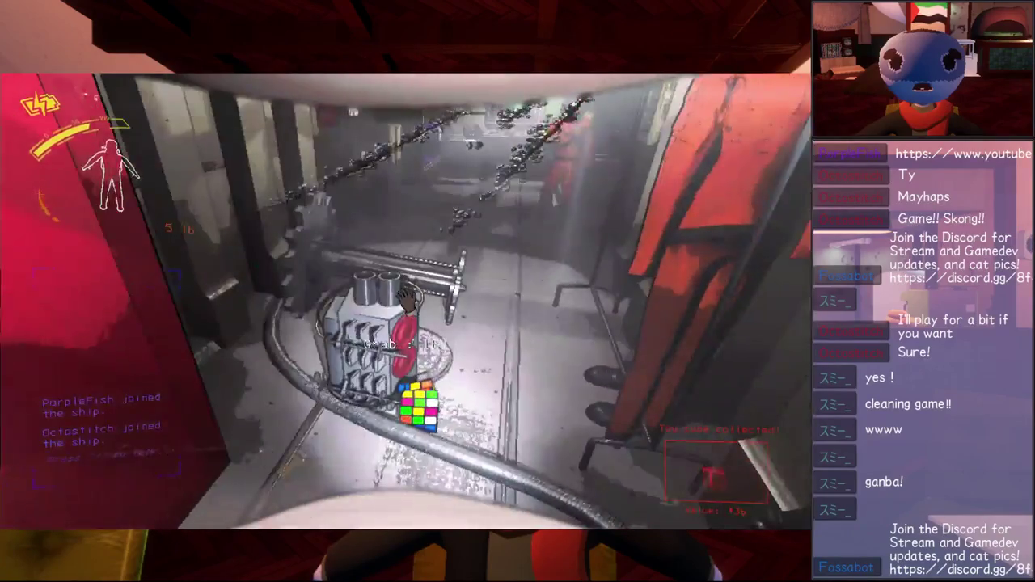
right_click(407, 301)
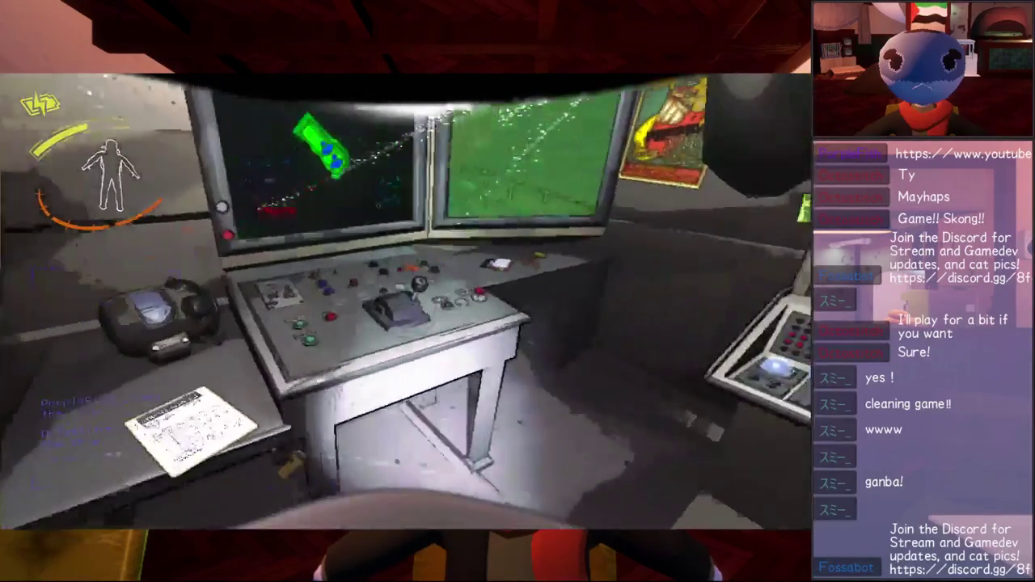
key(e)
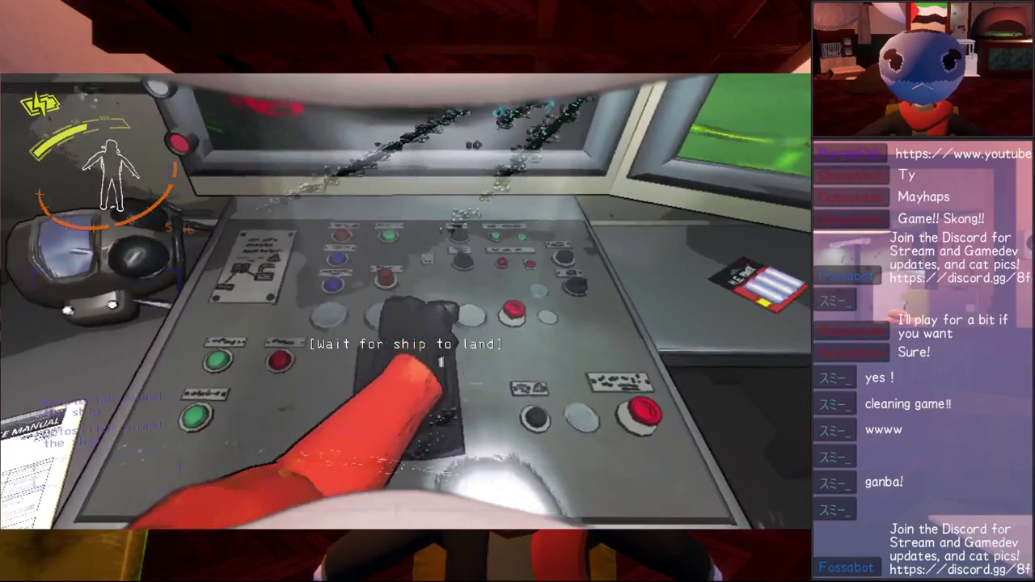
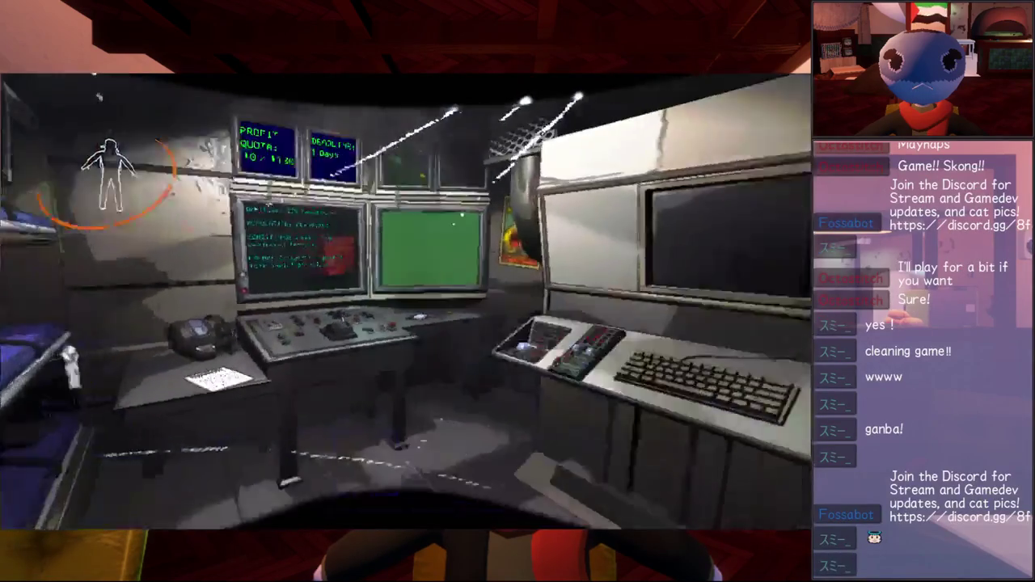
Use the ship terminal to bring up its command menu
key(e)
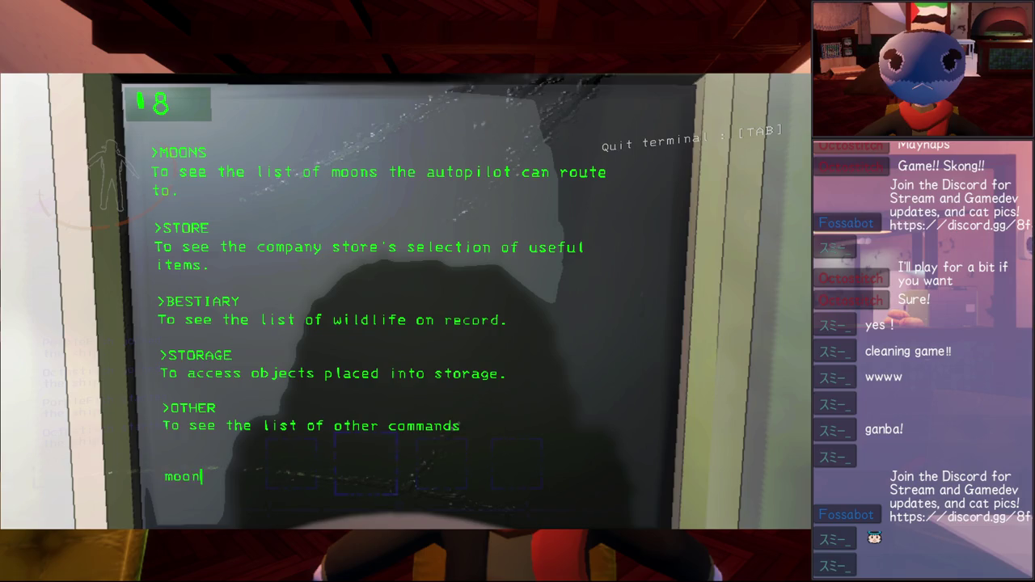
key(Return)
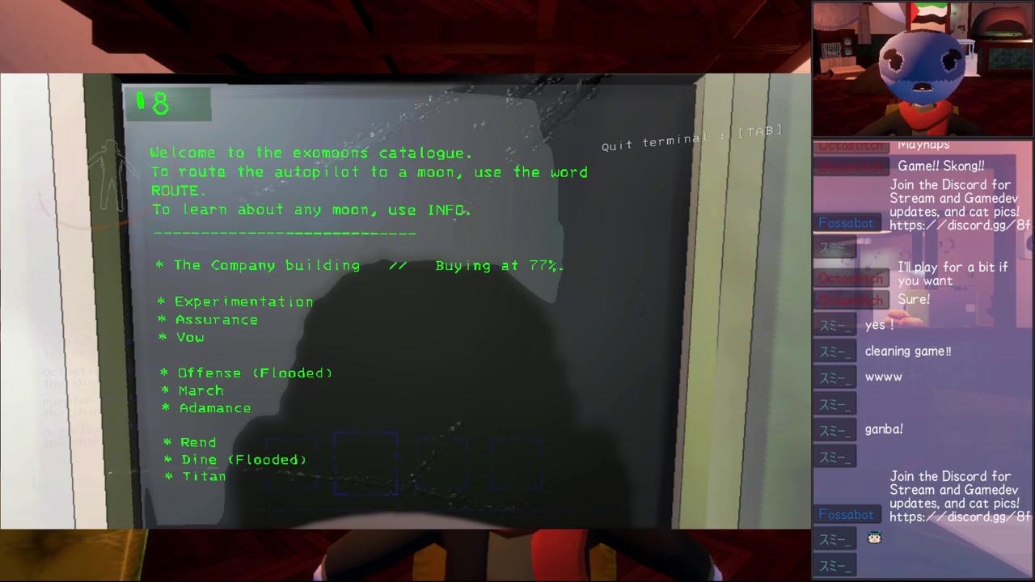
text(the company building)
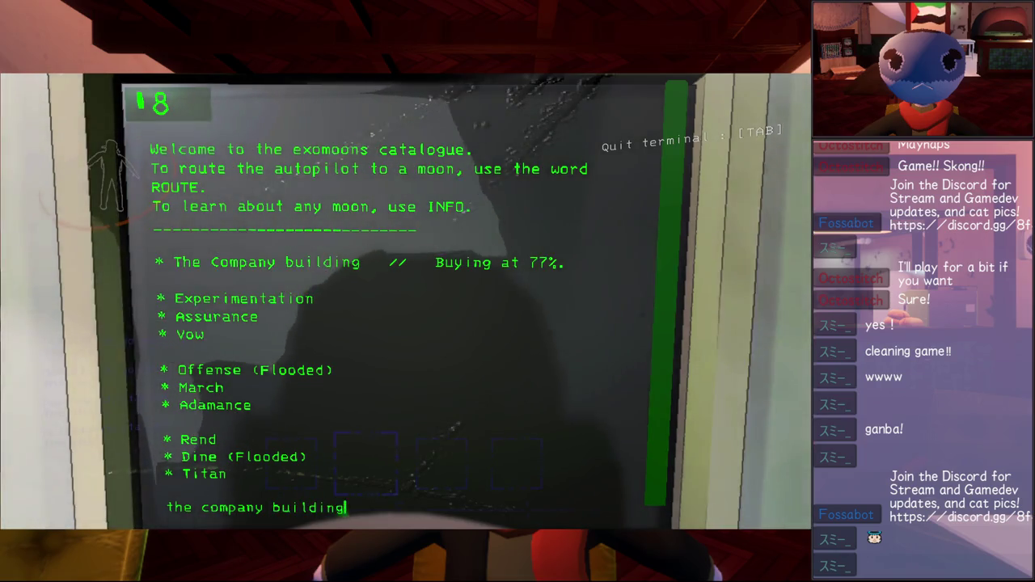
key(Tab)
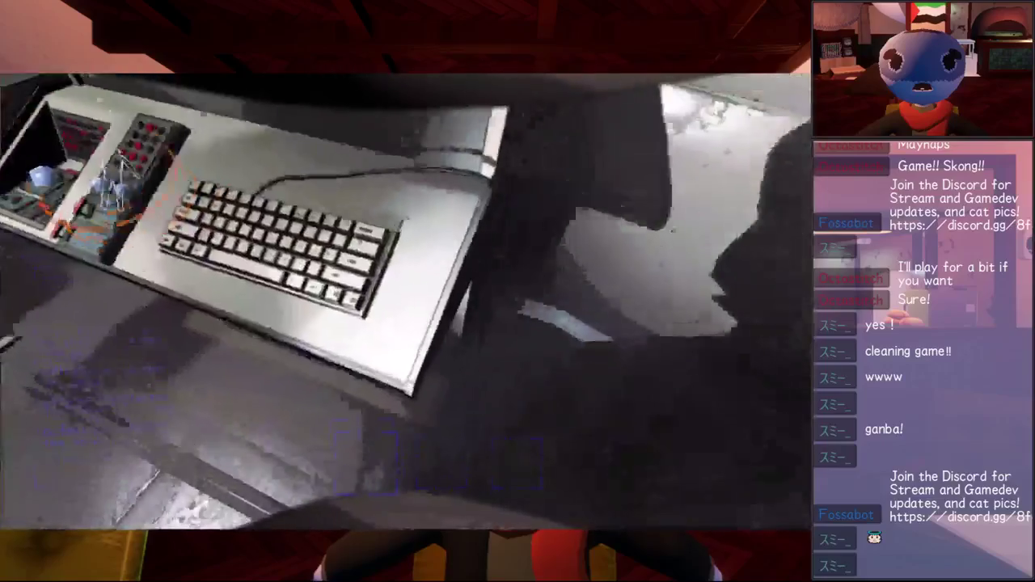
key(e)
text(moons)
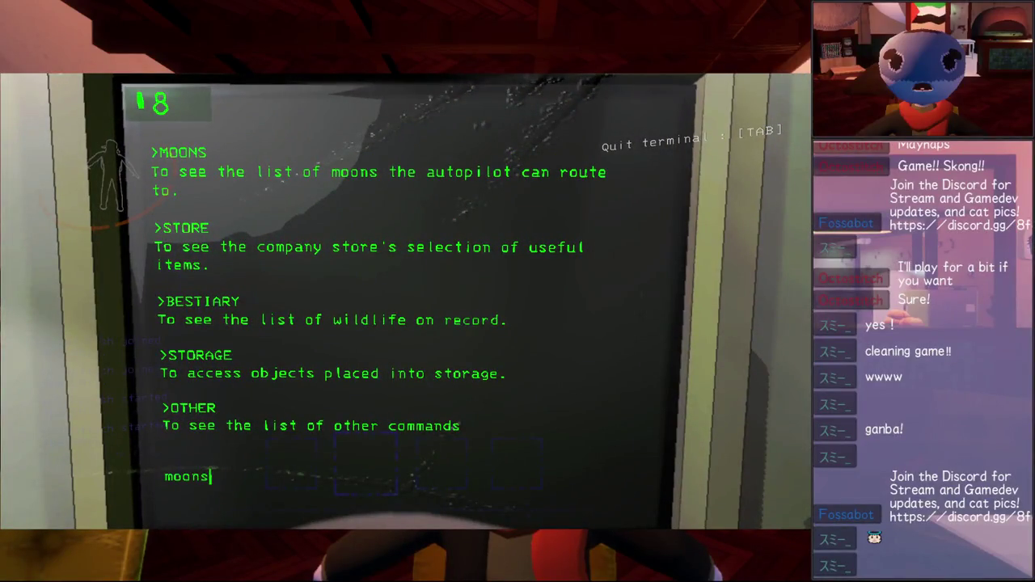
key(Return)
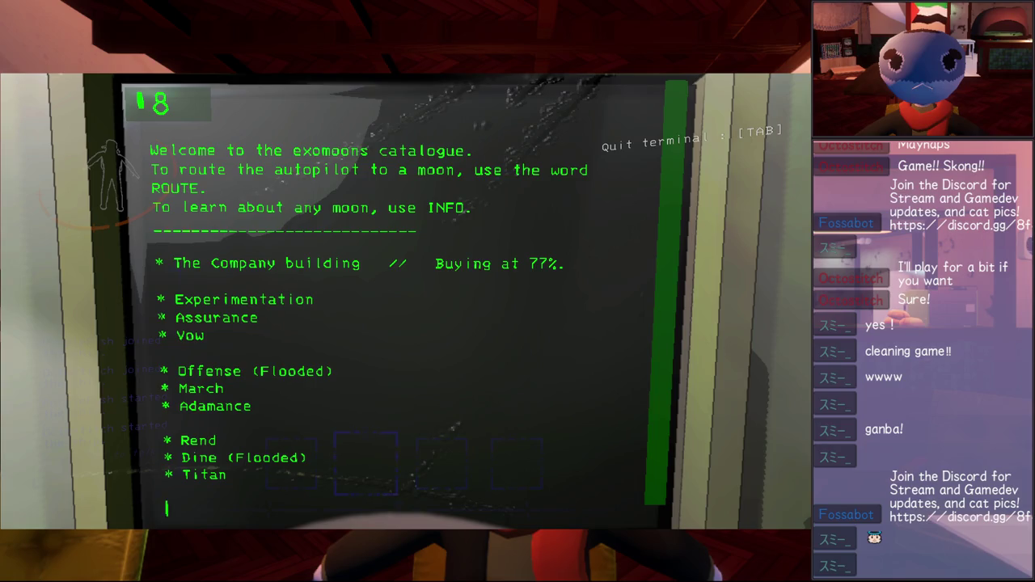
Request an autopilot route to 56-Vow, quoted at 0 credits
text(marh)
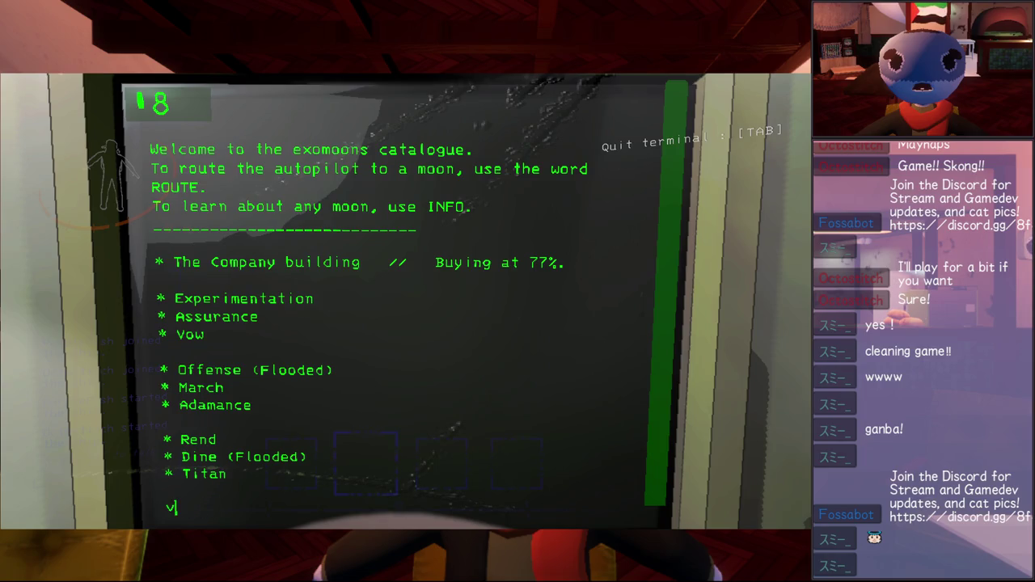
key(Return)
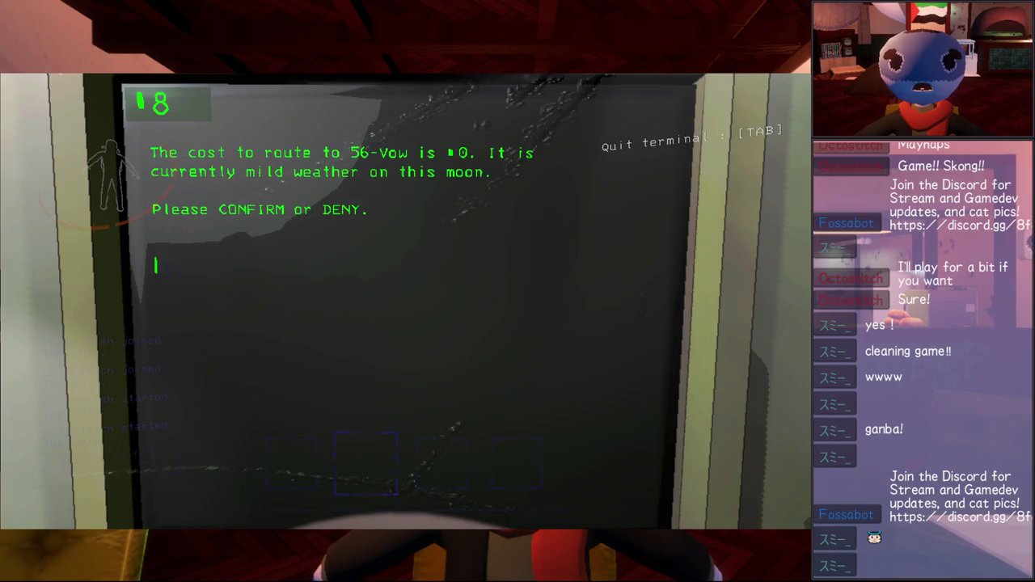
Confirm the route to 56-Vow, then request a route to 61-March
text(confirm)
key(Return)
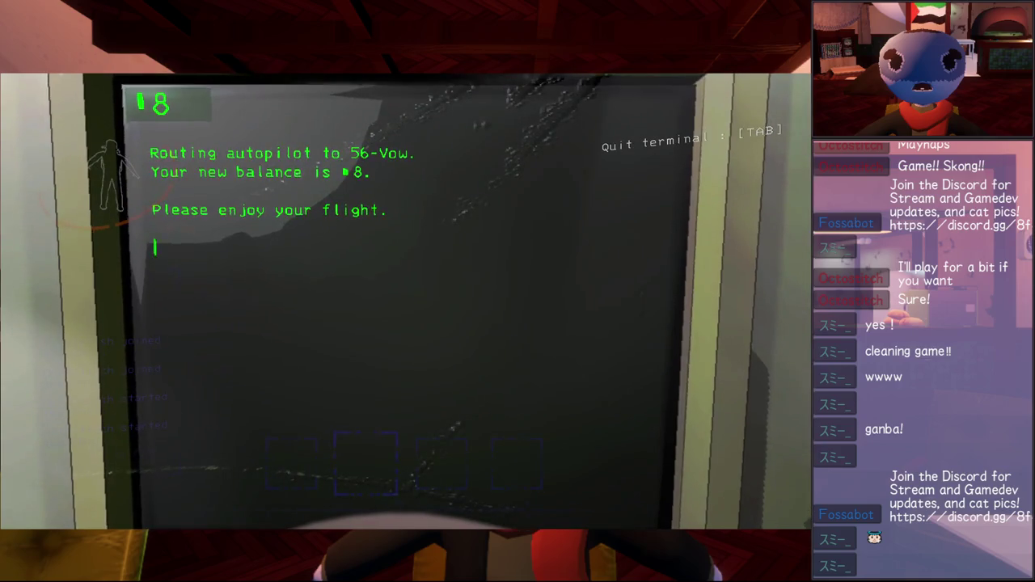
key(Return)
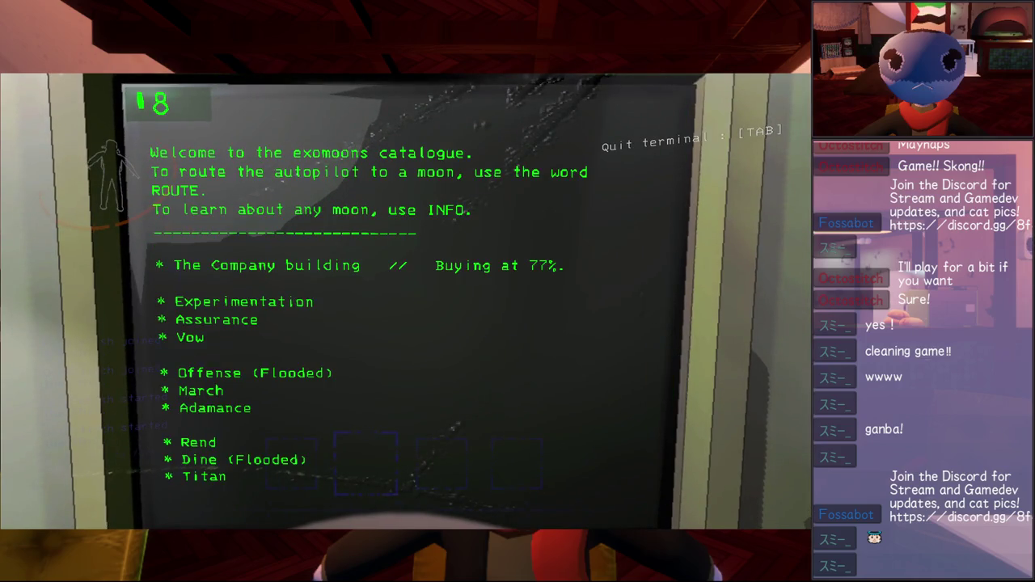
text(march)
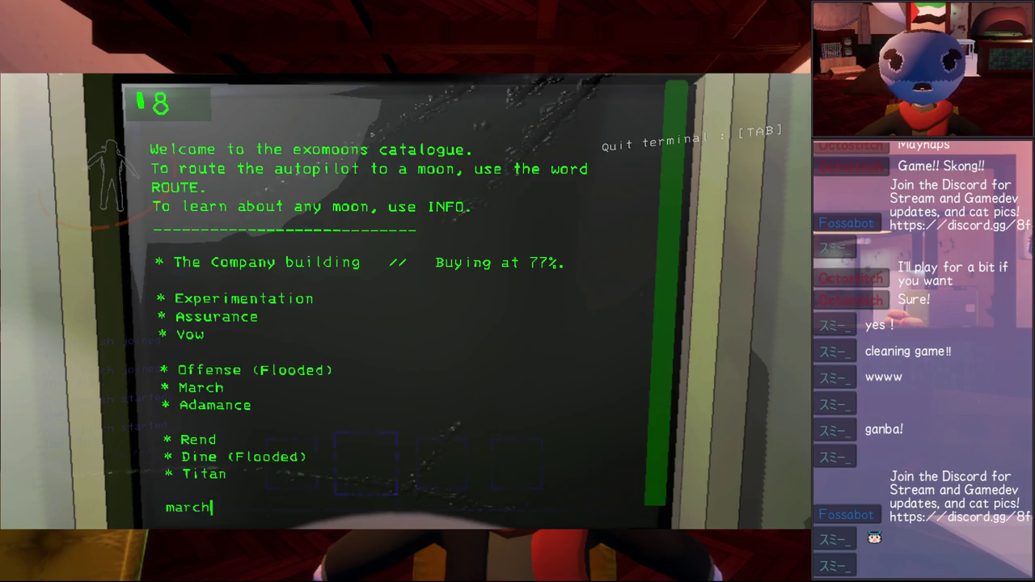
key(Return)
Confirm the reroute to 61-March, keeping 8 credits, and leave the terminal
text(rm)
key(Return)
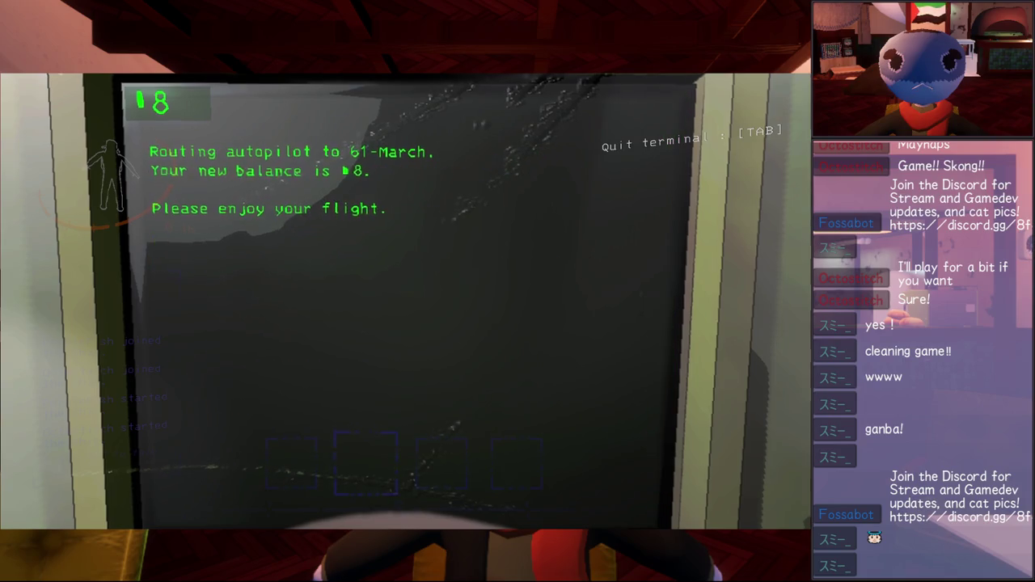
text(es)
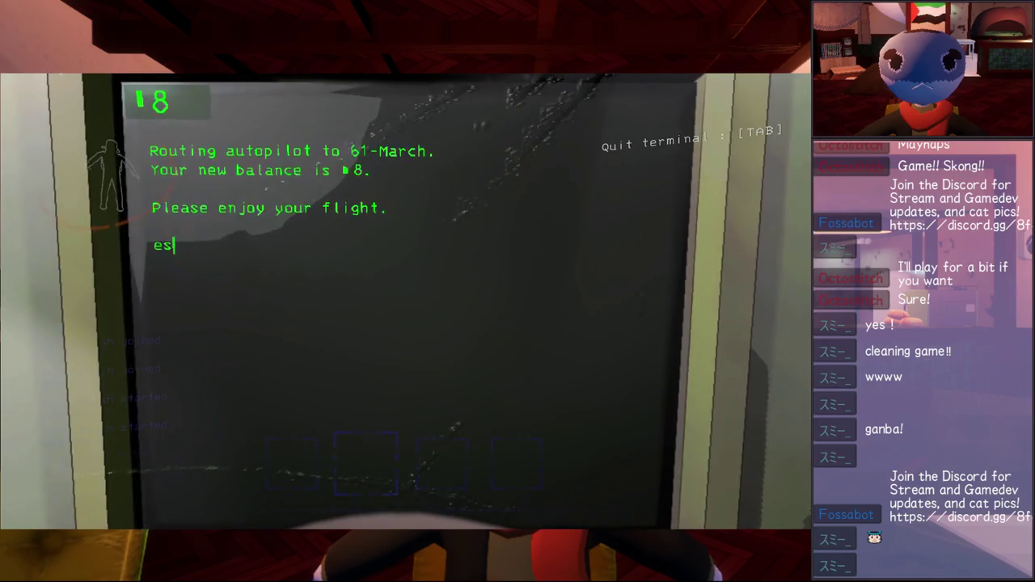
key(Tab)
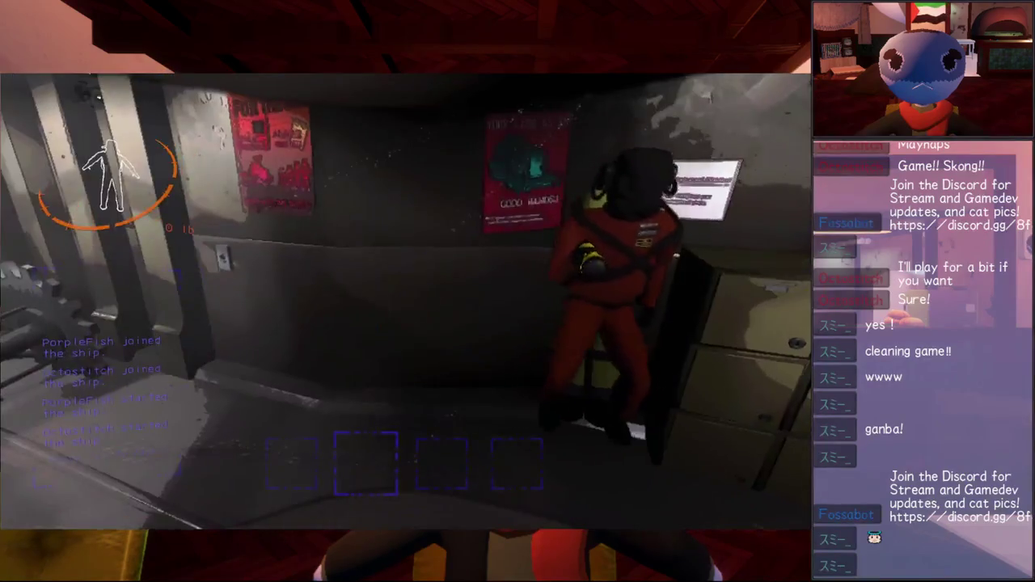